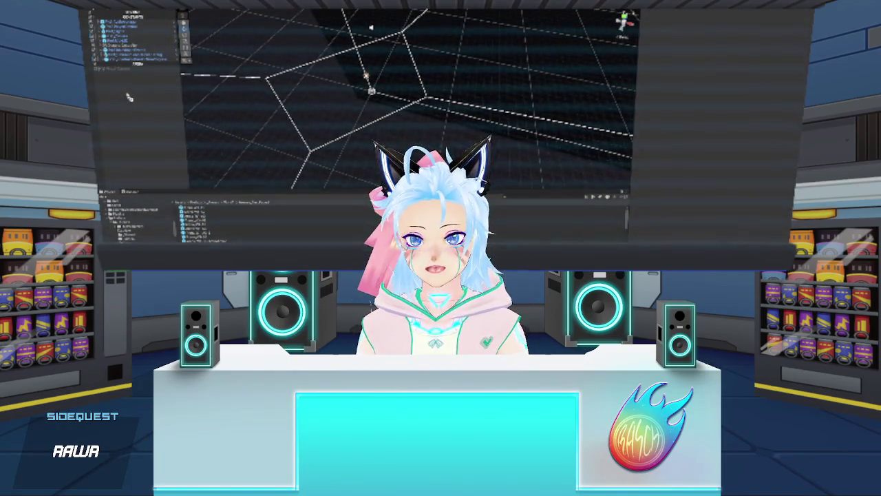
Focus the view, then open the walled room level scene asset from the Project window
double_click(129, 74)
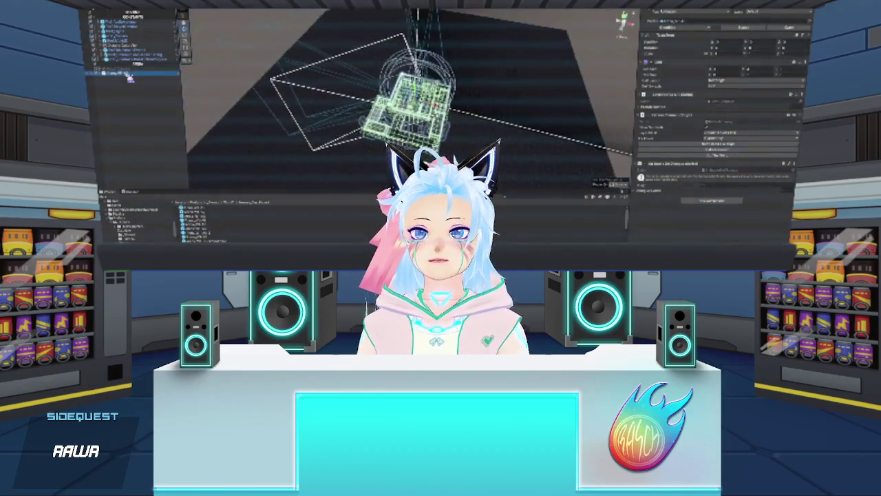
left_click(202, 217)
double_click(202, 216)
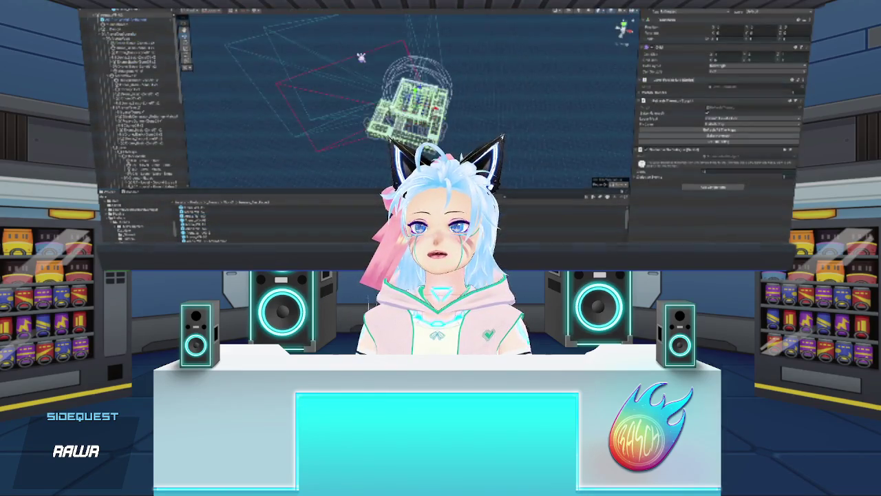
Browse several room objects in the Hierarchy to inspect their component settings
scroll(222, 79, "up", 3)
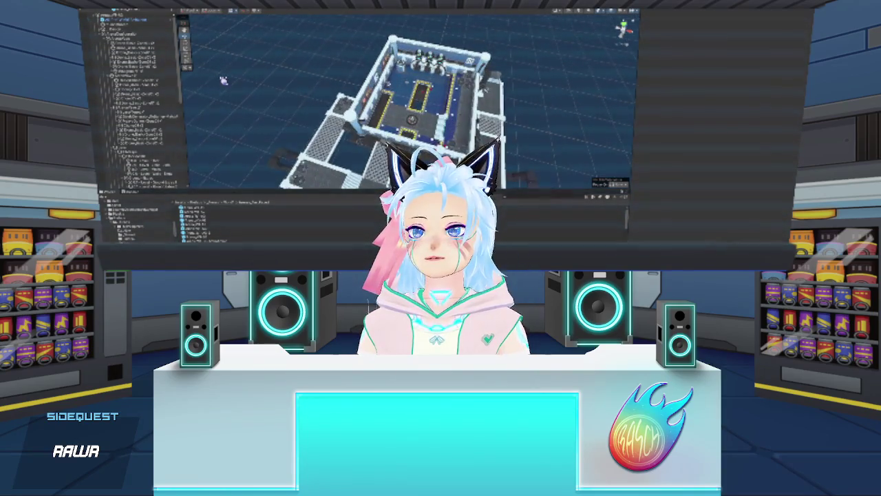
left_click(148, 109)
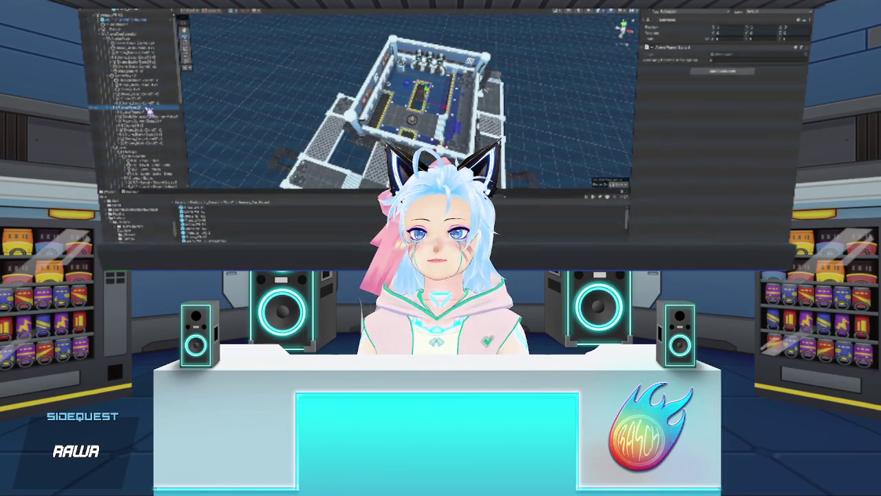
left_click(144, 75)
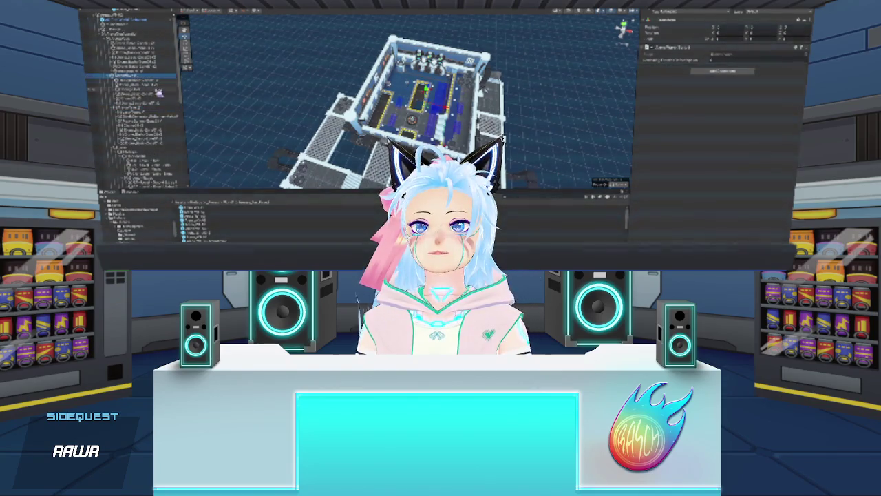
left_click(159, 93)
left_click(157, 101)
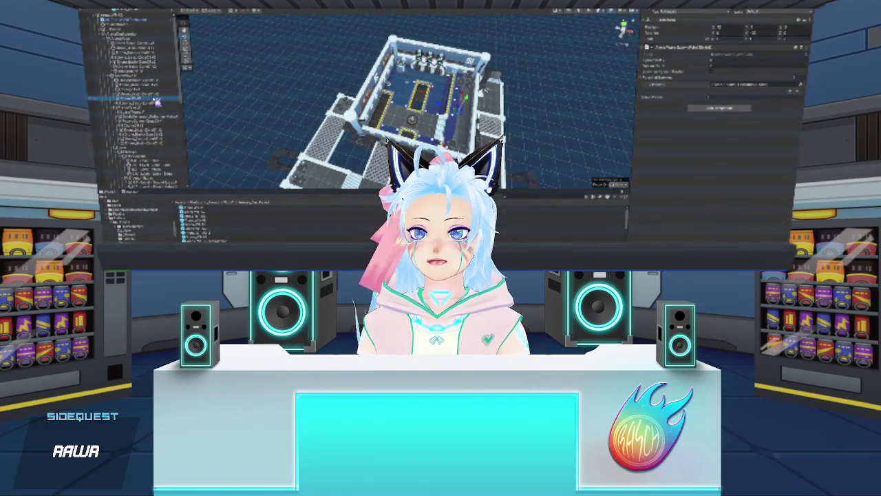
left_click(158, 91)
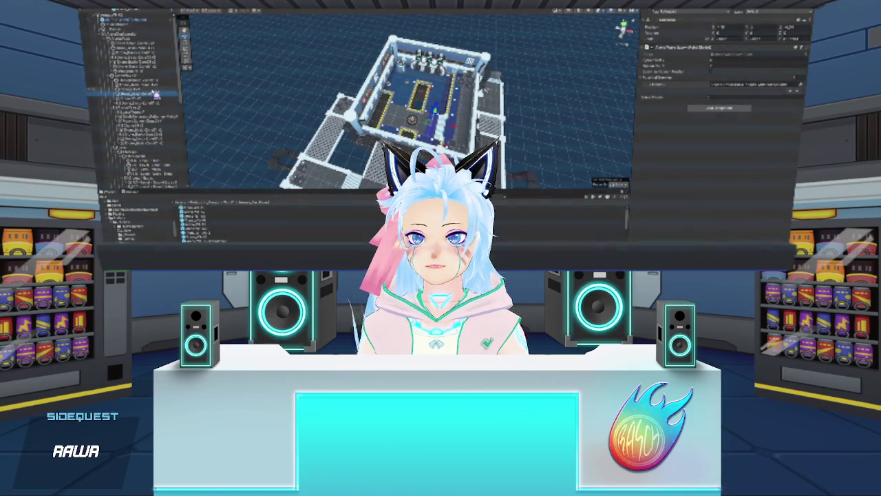
left_click(159, 81)
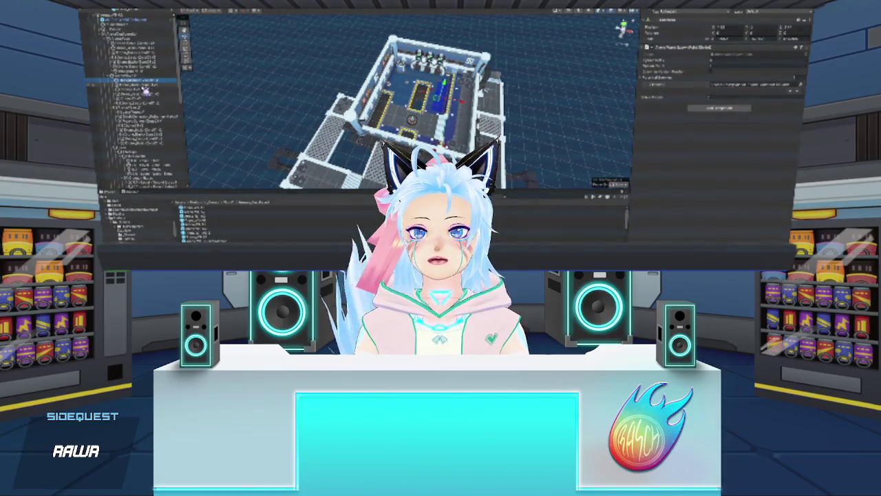
left_click(146, 85)
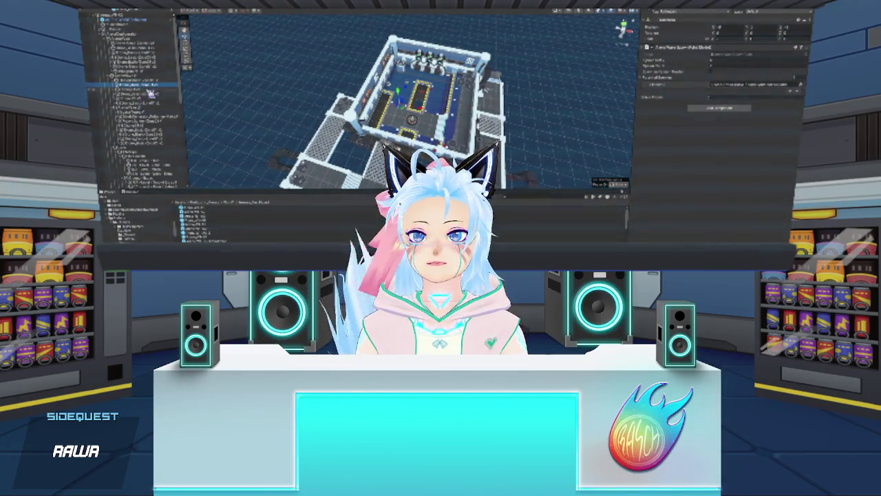
left_click(152, 48)
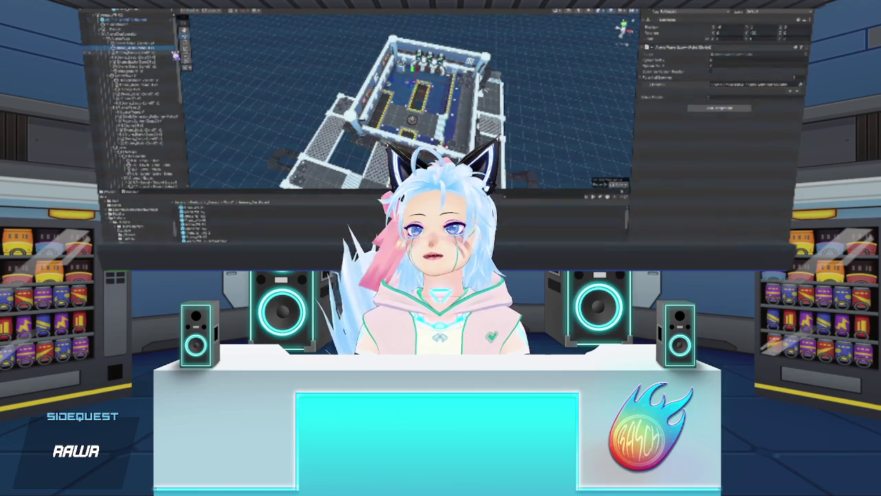
left_click(173, 60)
Compare objects' reference slots and drag a scene object into the component's object reference field
left_click(716, 62)
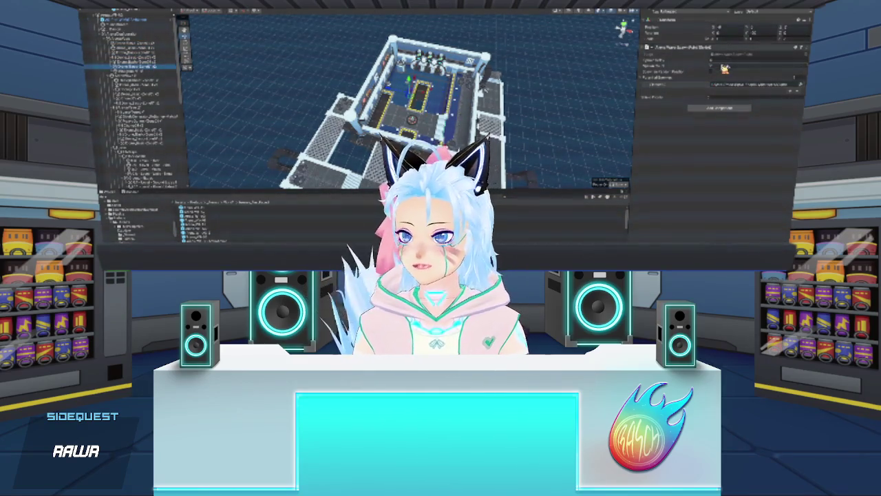
left_click(166, 61)
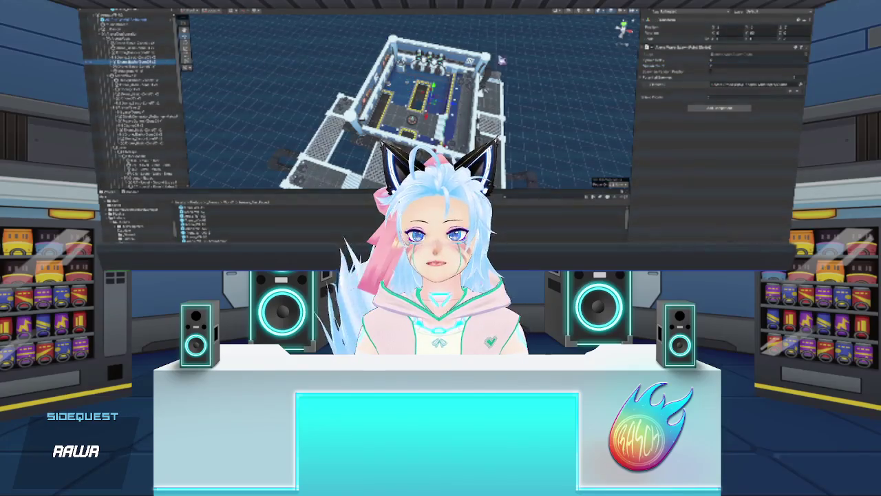
left_click(165, 57)
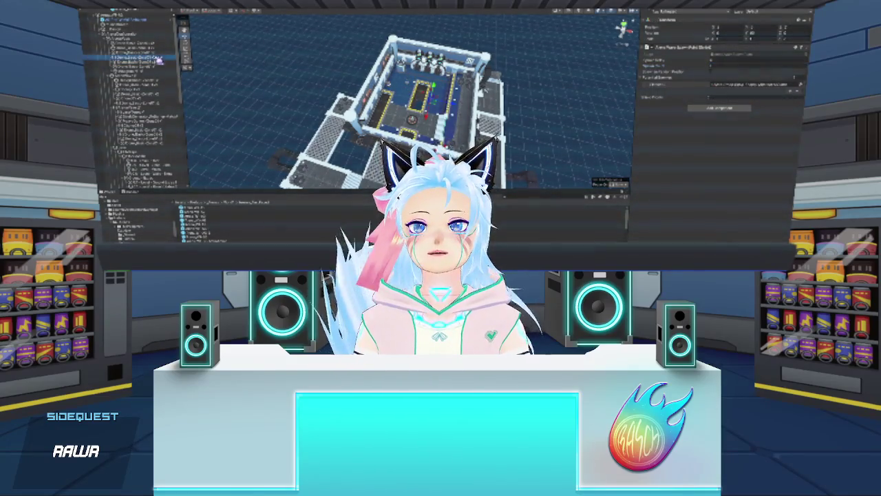
left_click(716, 64)
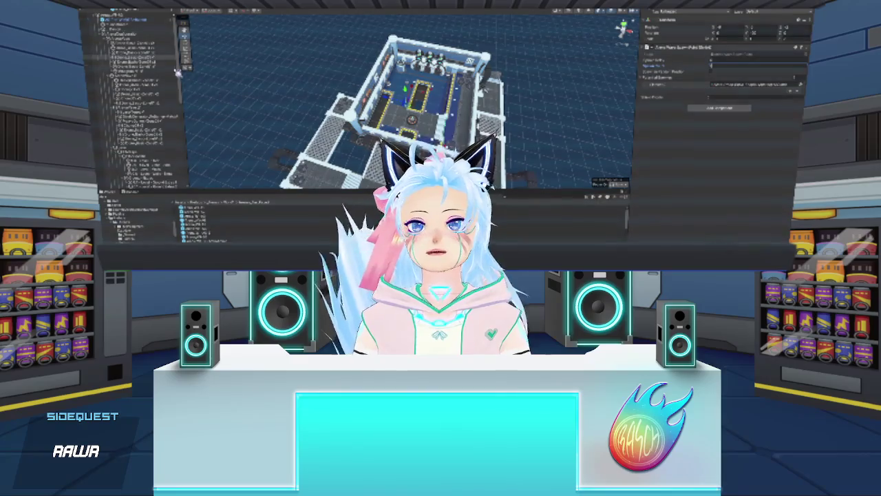
left_click(163, 55)
left_click(163, 58)
left_click(723, 65)
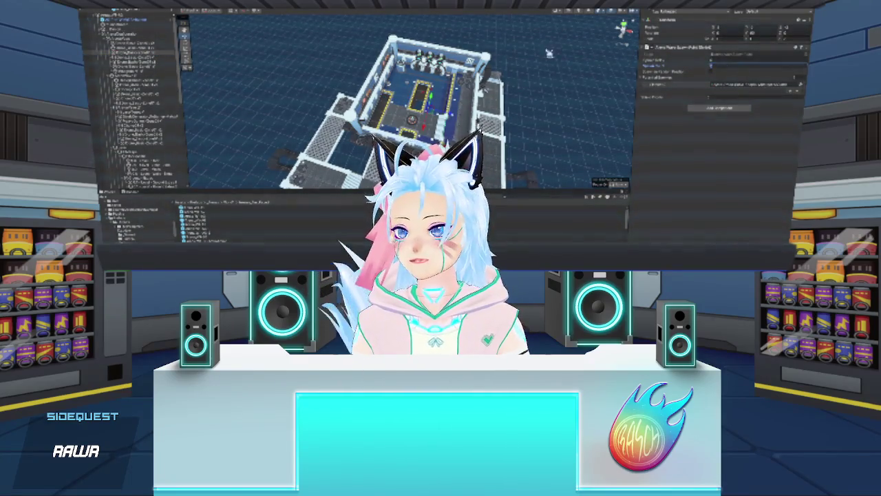
left_click(137, 56)
left_click(725, 70)
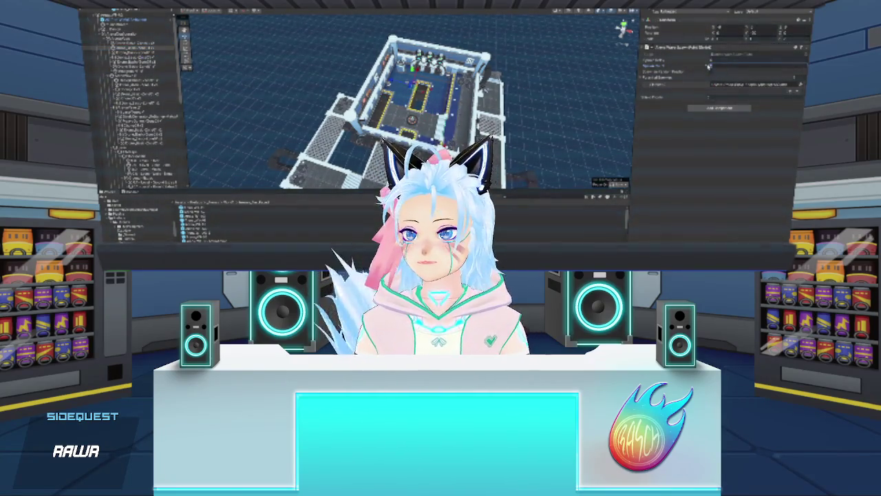
left_click_drag(159, 48, 727, 68)
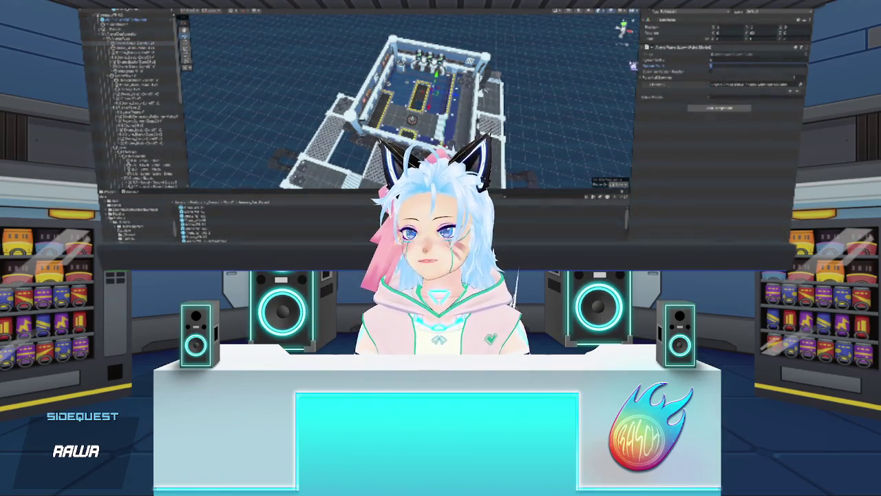
Step through neighbouring Hierarchy objects and frame the selected room object in the view
left_click(157, 48)
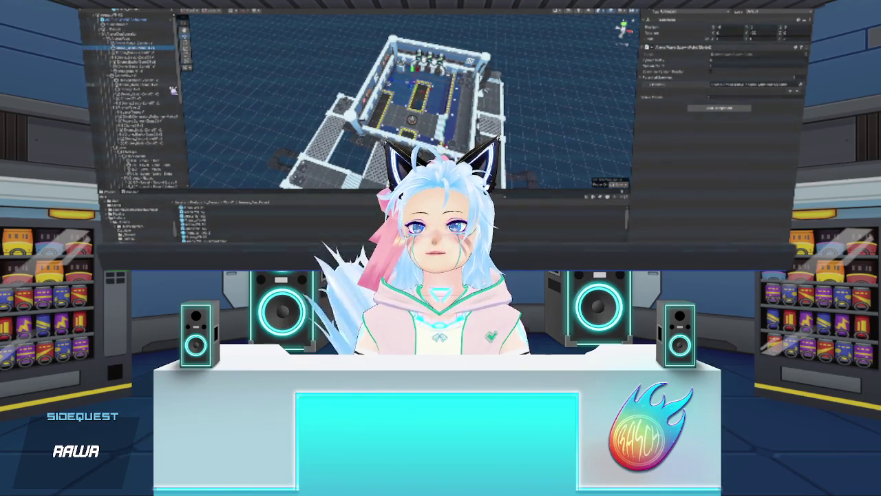
key("Down")
key("Down")
key("Down")
key("Down")
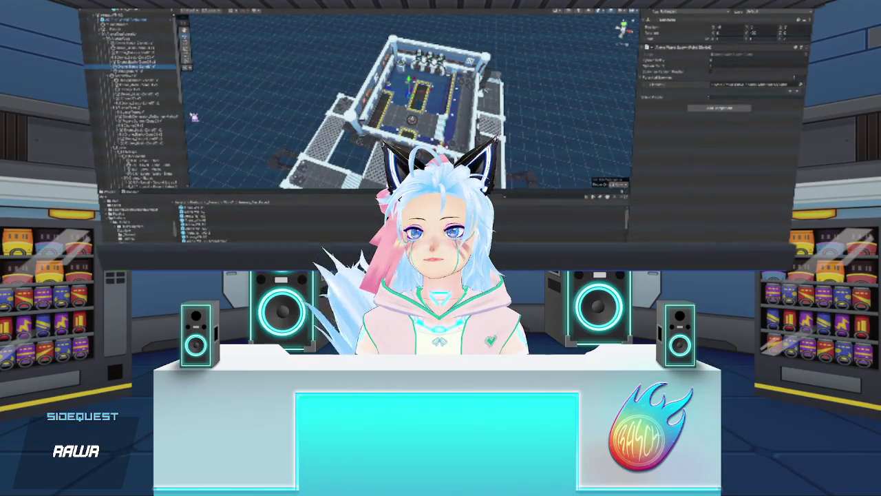
key("Up")
key("Down")
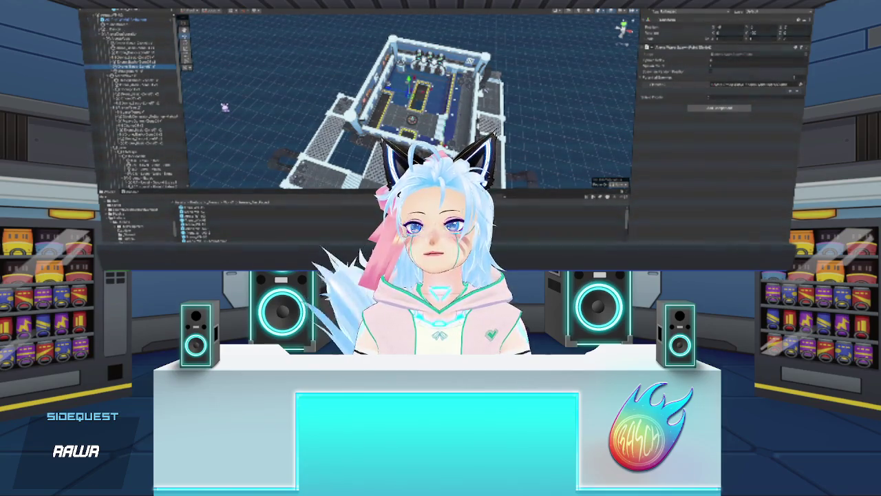
key("Down")
left_click(423, 77)
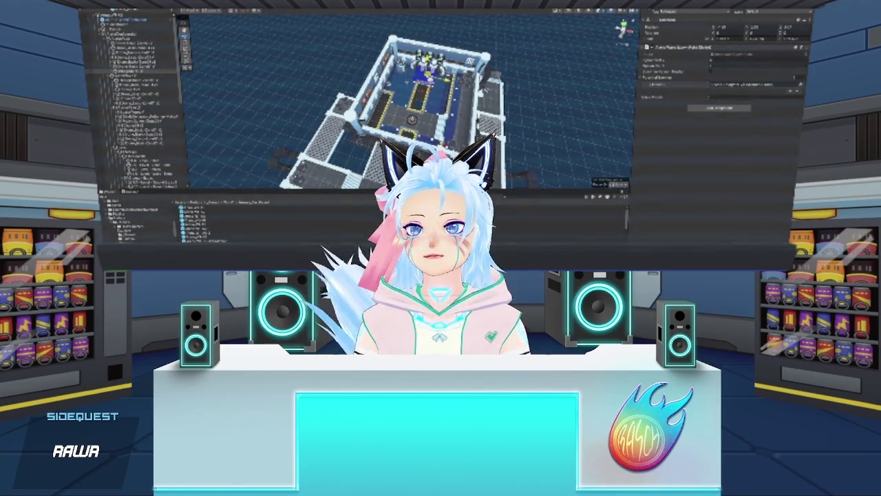
key("f")
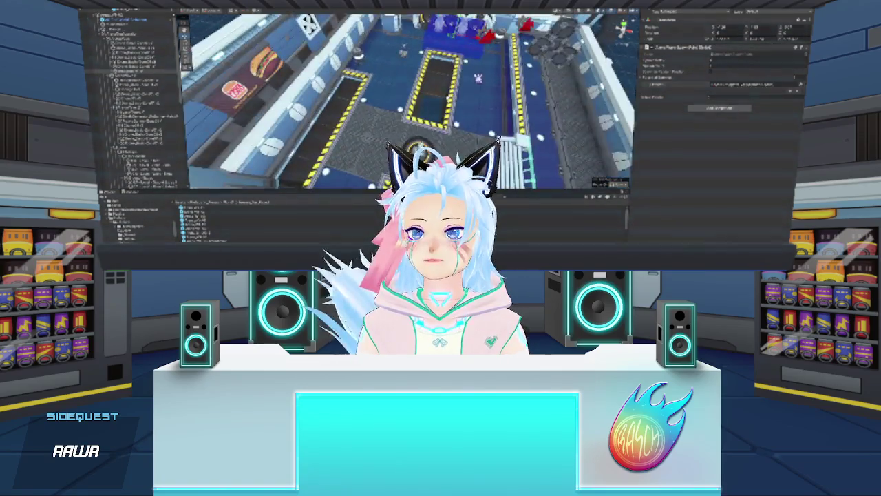
Frame the flat blue object and drag its move arrow to shift it right beside the yellow-striped lane
left_click(138, 70)
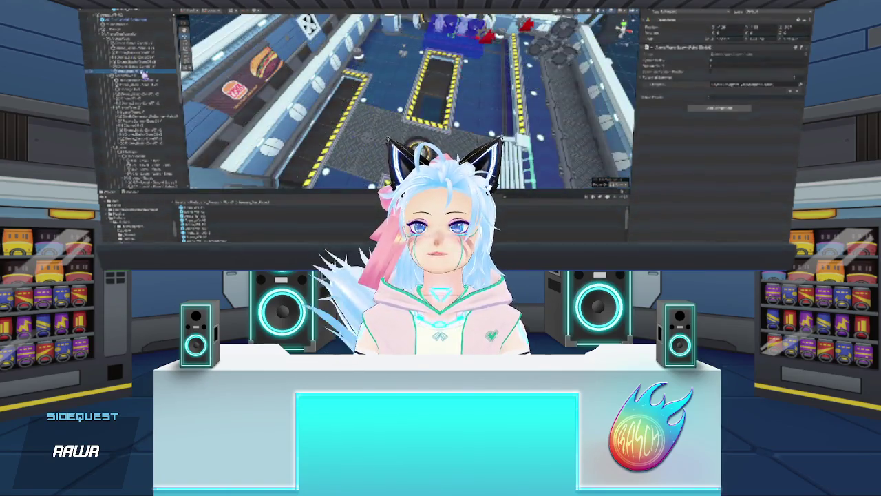
key("f")
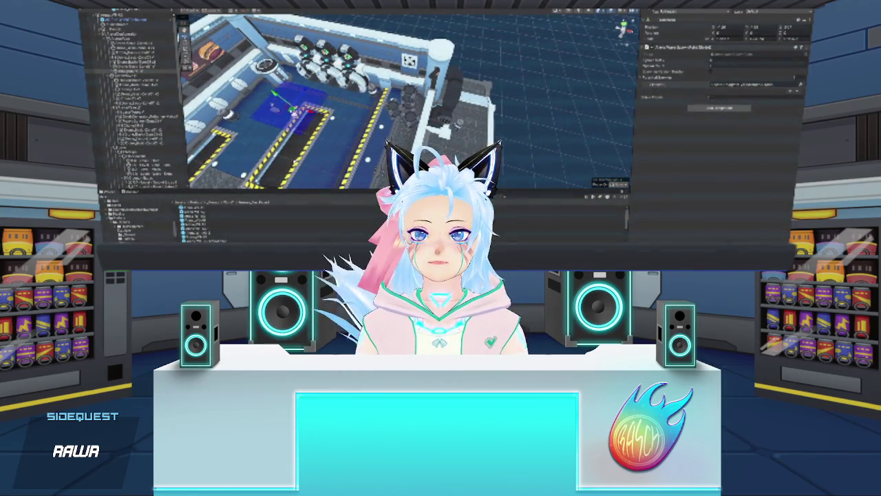
left_click_drag(295, 113, 413, 110)
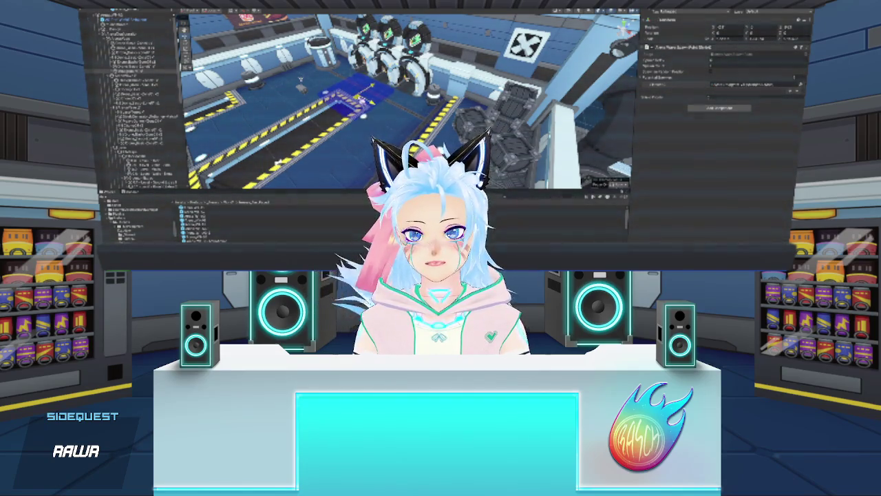
left_click(358, 134)
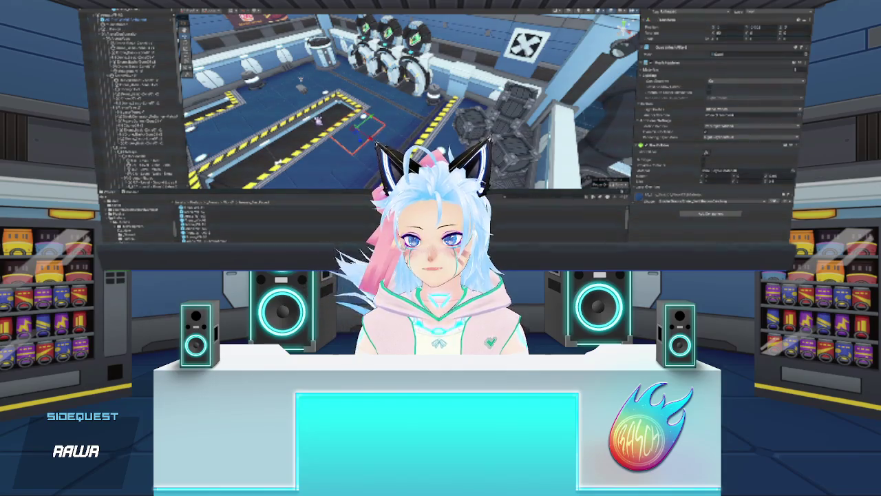
key("f")
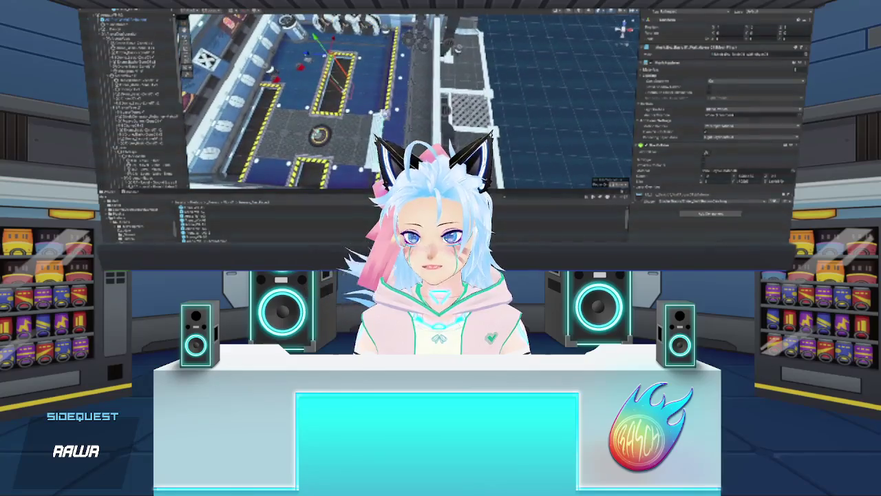
key("Escape")
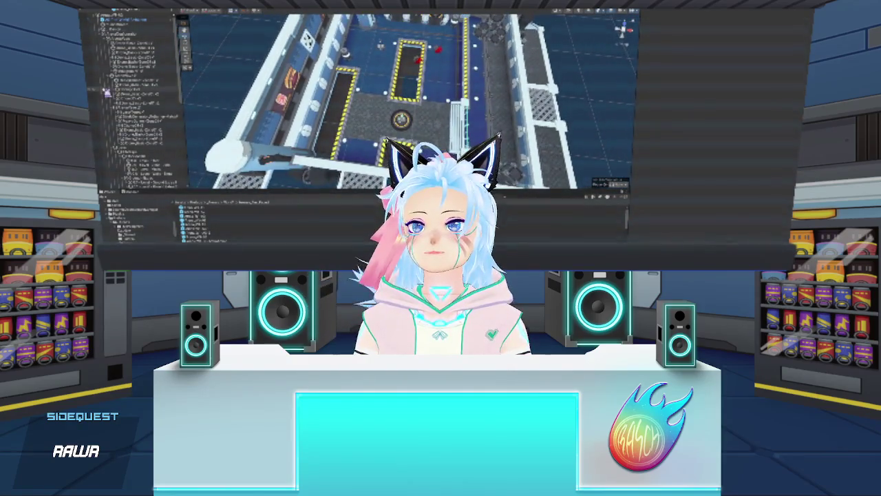
left_click(144, 63)
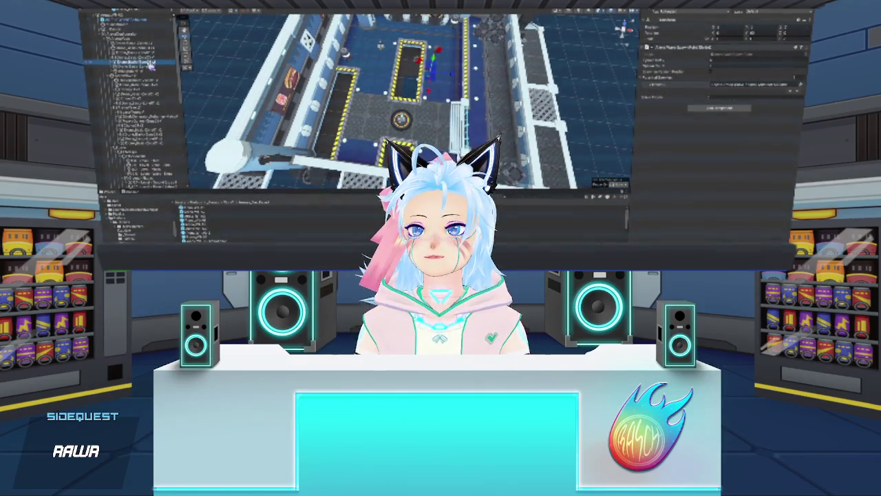
left_click(151, 59)
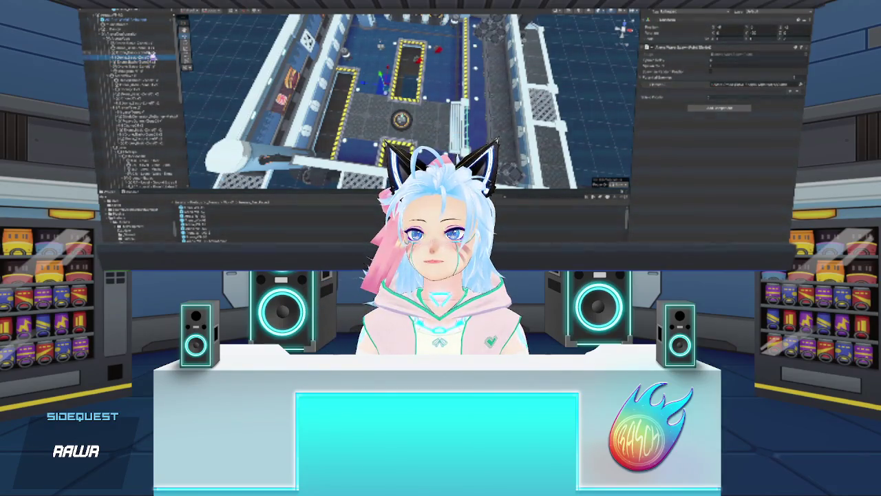
left_click(152, 53)
left_click(153, 49)
left_click(154, 44)
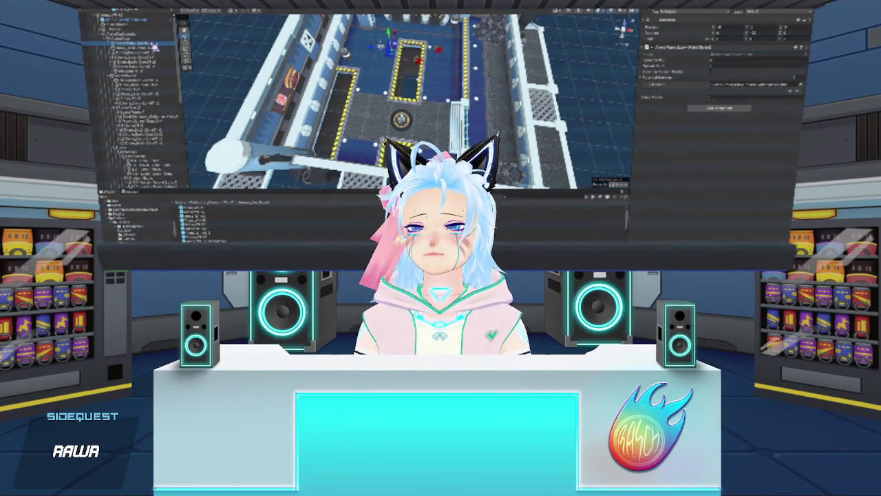
key("Up")
Select the small object on the central floor and nudge it to a new spot with the move gizmo
left_click(153, 45)
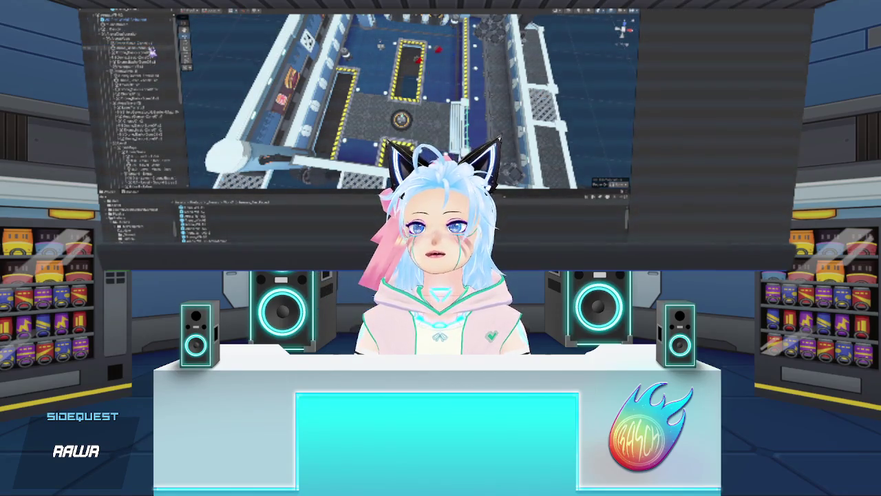
left_click(153, 44)
key("Up")
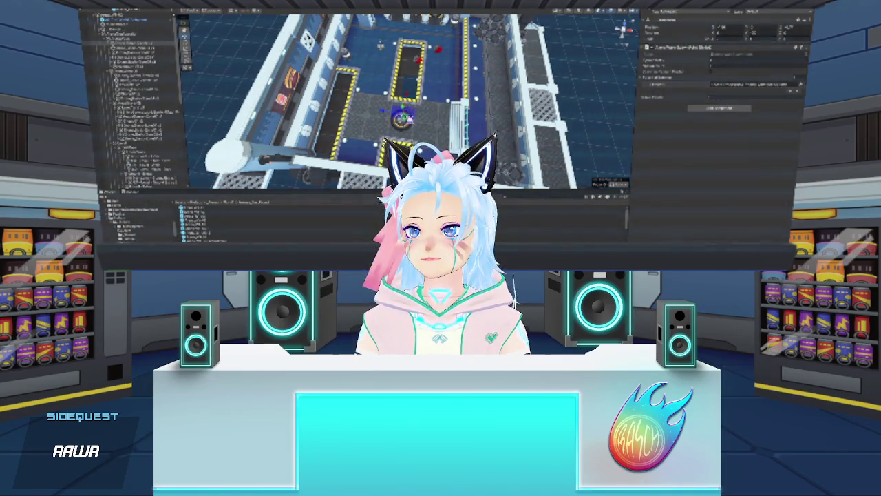
left_click_drag(405, 103, 405, 93)
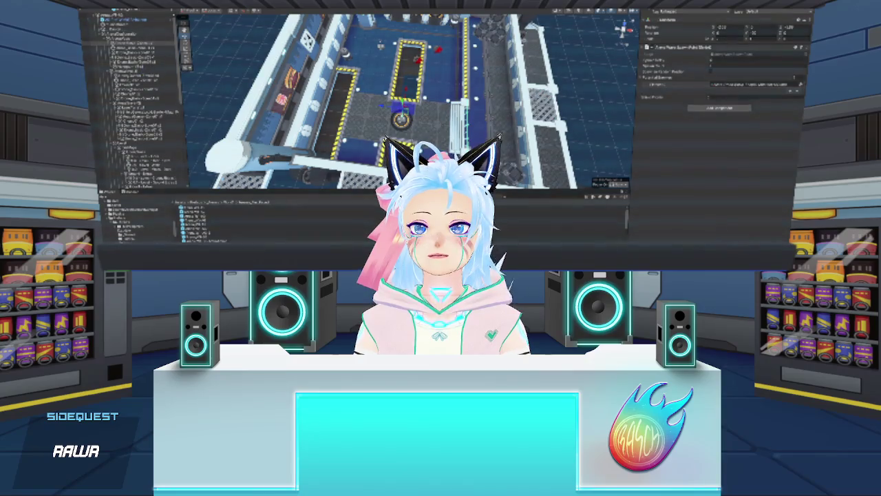
Assign the reference field from its picker dropdown, then deselect the object
left_click(797, 86)
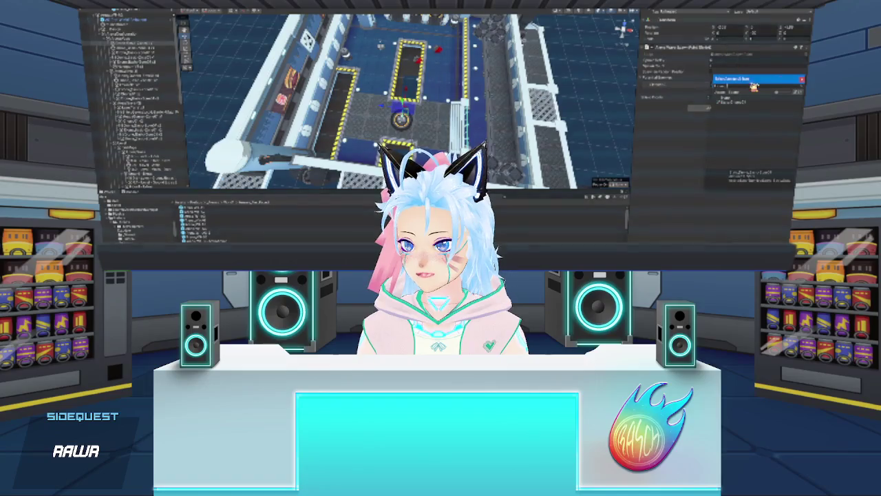
left_click(752, 104)
left_click(603, 108)
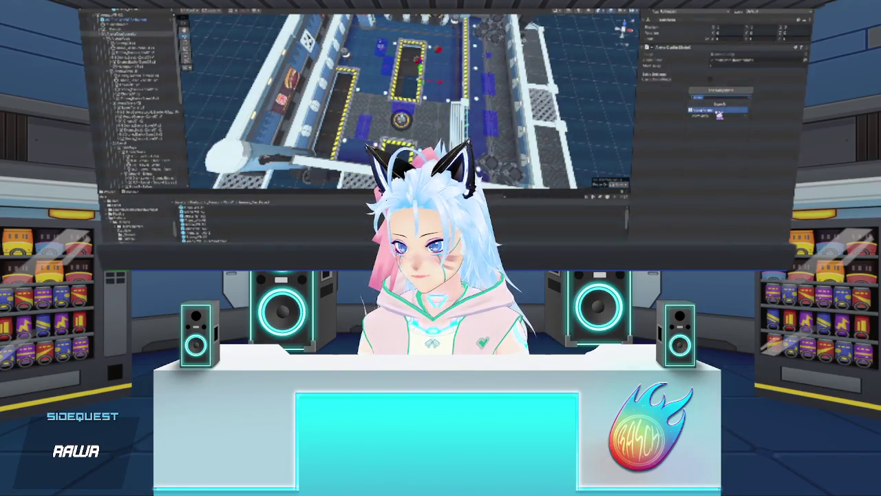
Add the chosen component to the object and adjust two of its slider settings
left_click(718, 111)
left_click(709, 150)
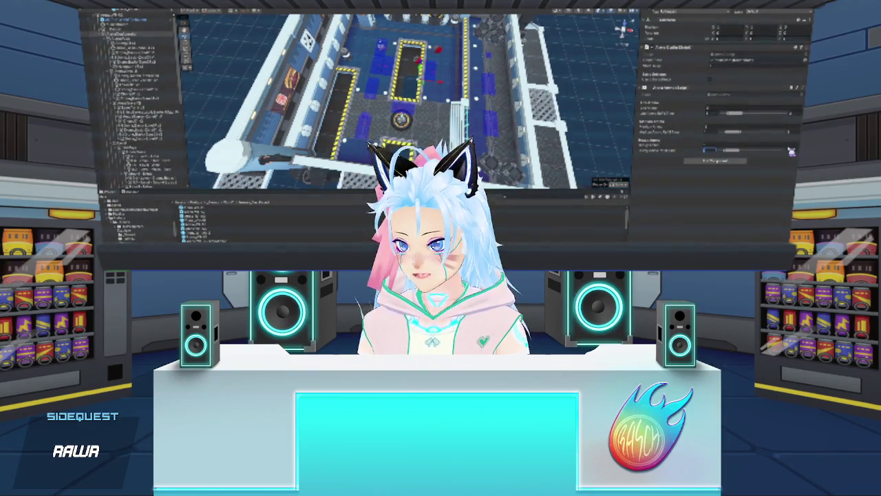
left_click(716, 132)
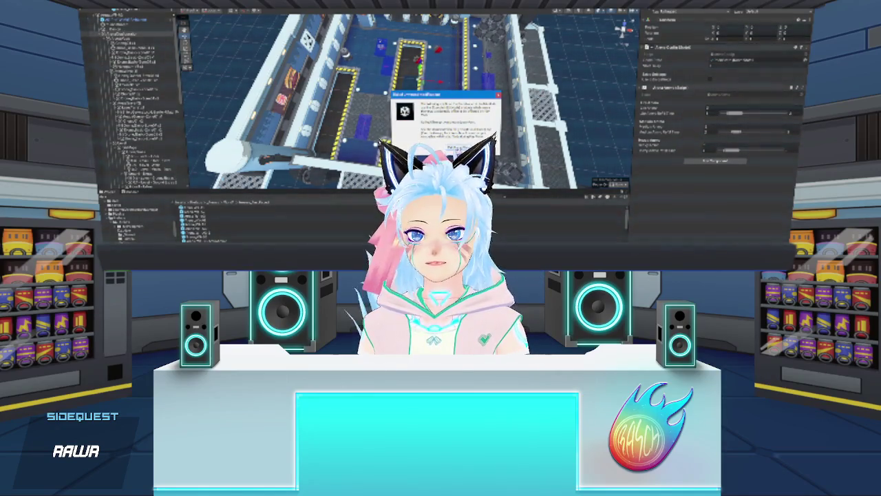
Dismiss the message dialog with Enter
key("Return")
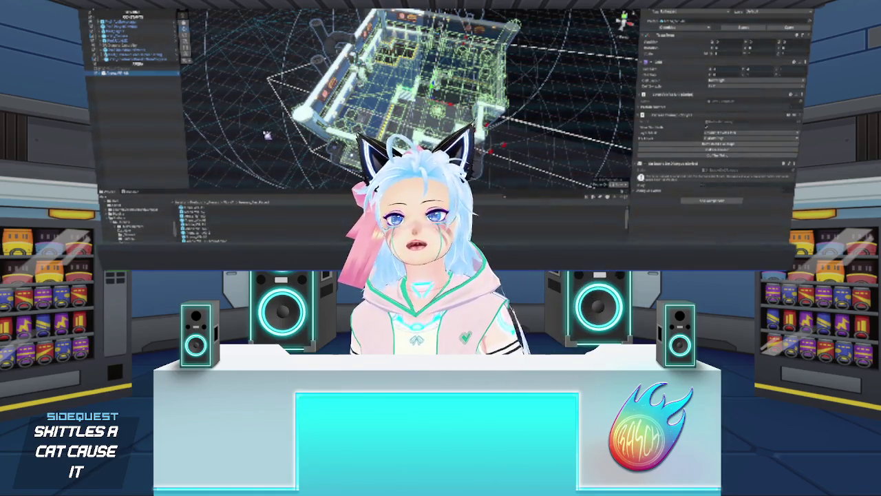
Select the next object in the walled room scene
left_click(270, 162)
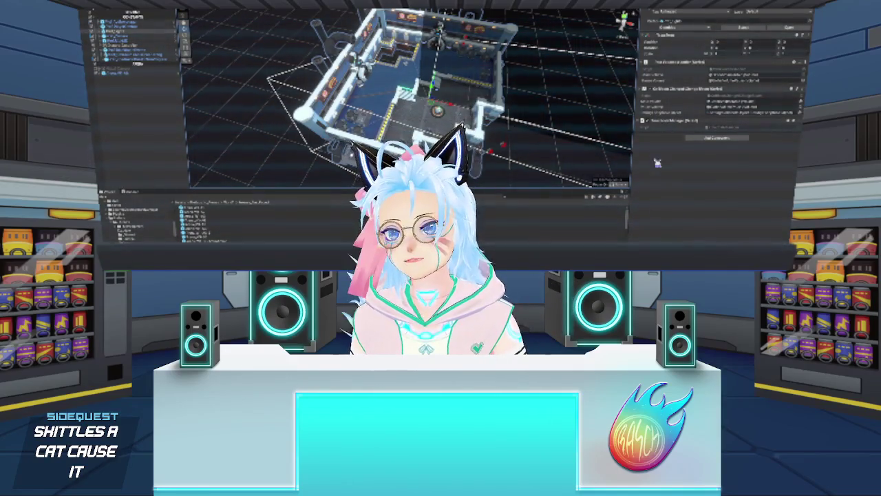
Select the room model, clear the selection, and open the prefab for editing
left_click(330, 146)
left_click(216, 141)
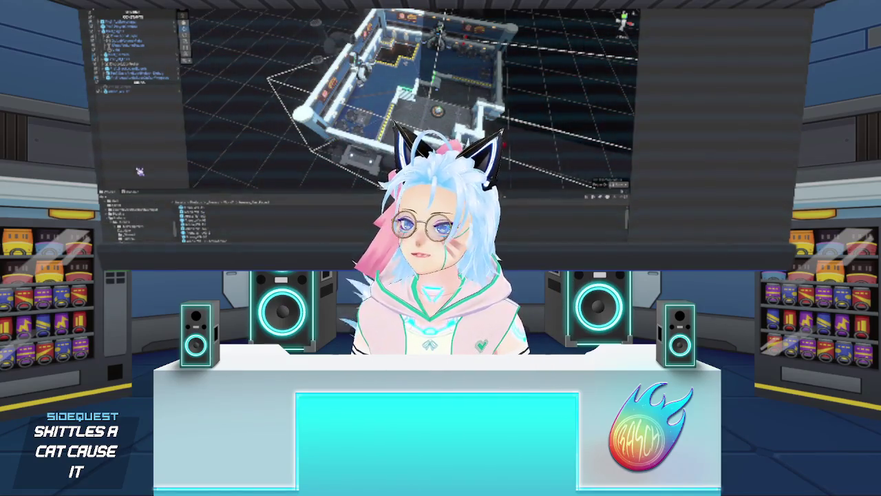
double_click(202, 230)
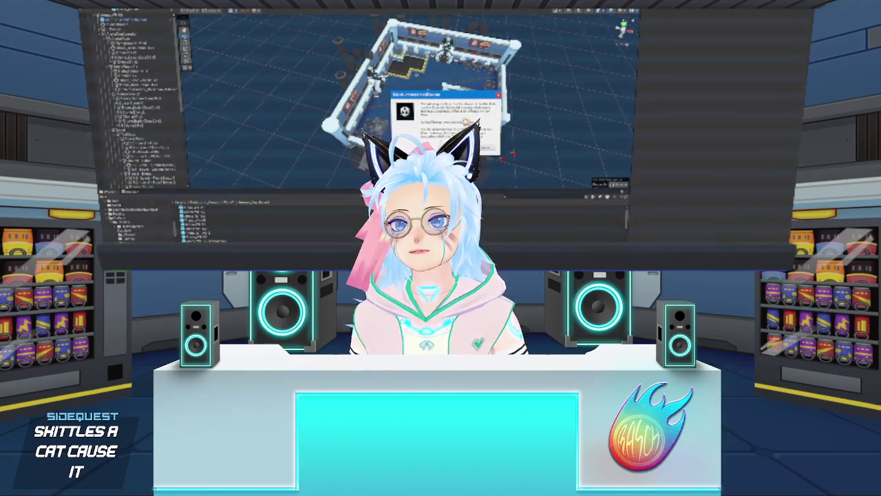
Dismiss the message dialog and choose Flame Jacket I from the upgrade cards
key("Return")
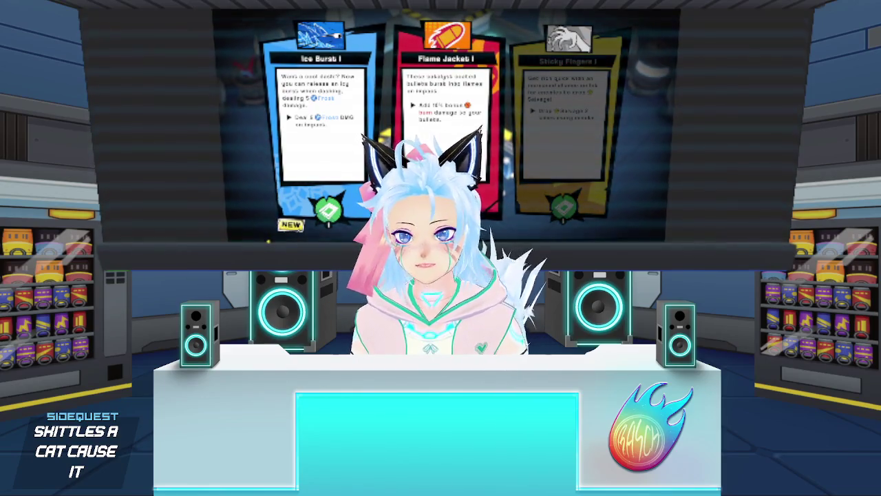
left_click(451, 107)
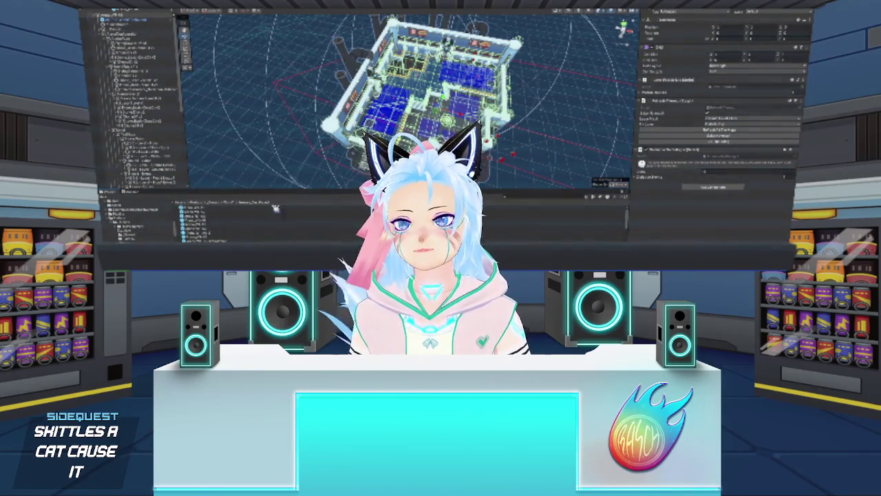
Clear the current object selection in the level's editor scene
left_click(532, 154)
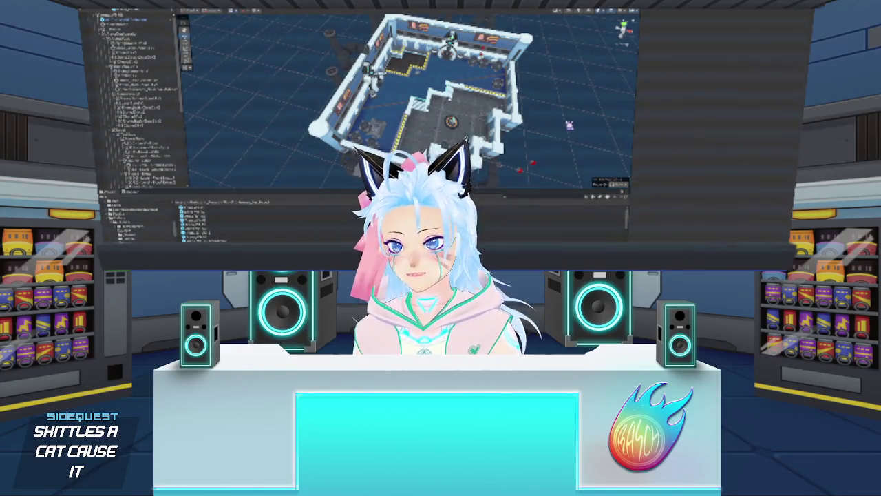
Orbit the view to overlook the walled room, then nudge one object slightly left
mouse_move(563, 124)
left_mouse_down()
mouse_move(565, 133)
mouse_move(579, 123)
left_mouse_up()
scroll(564, 131, "down", 2)
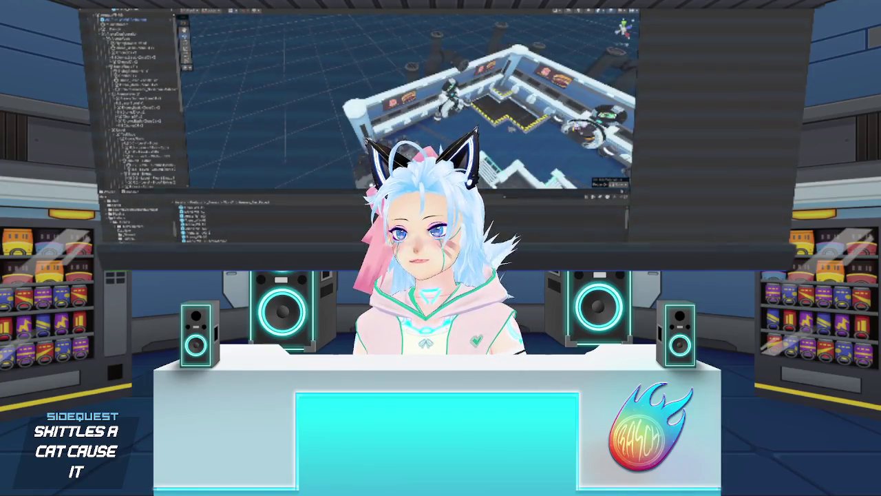
left_click_drag(511, 127, 509, 125)
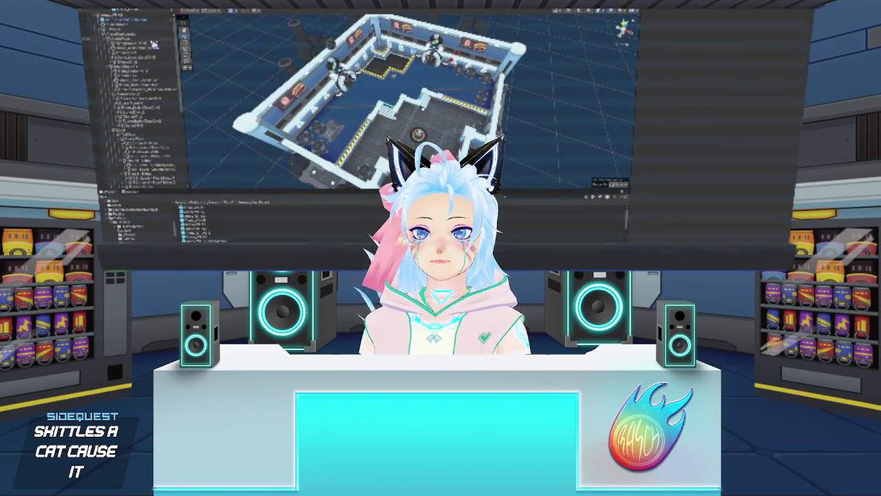
left_click(153, 49)
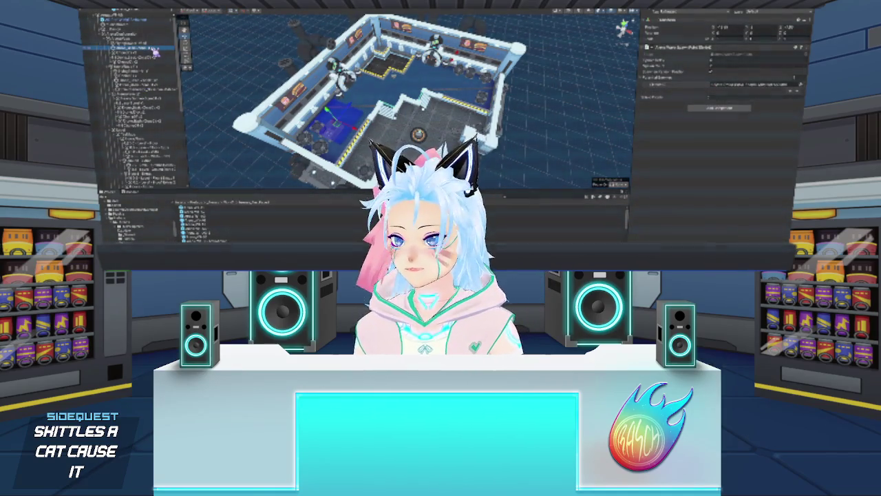
left_click(338, 122)
left_click_drag(352, 116, 338, 111)
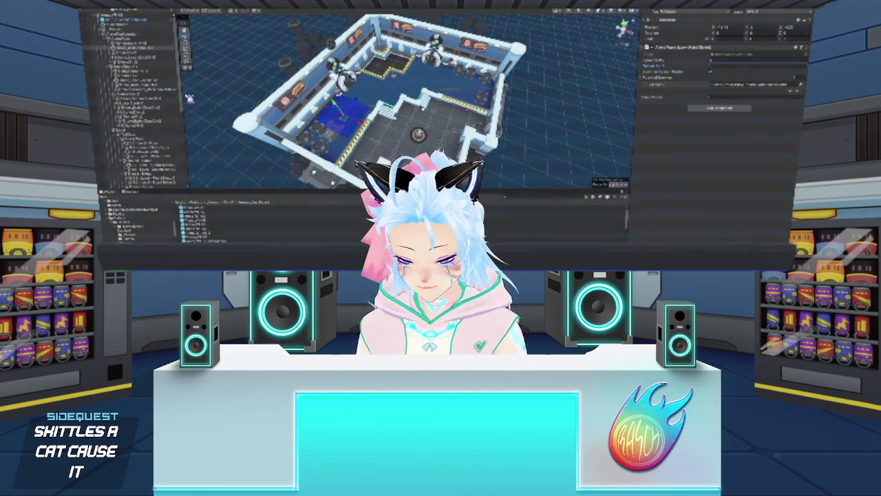
Check several objects' positions, then drag one blue block upward in the room
left_click(148, 57)
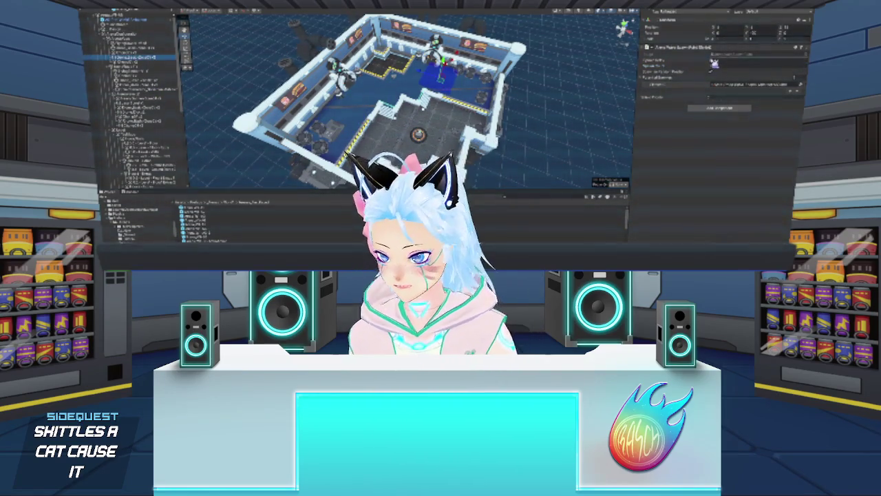
left_click(155, 54)
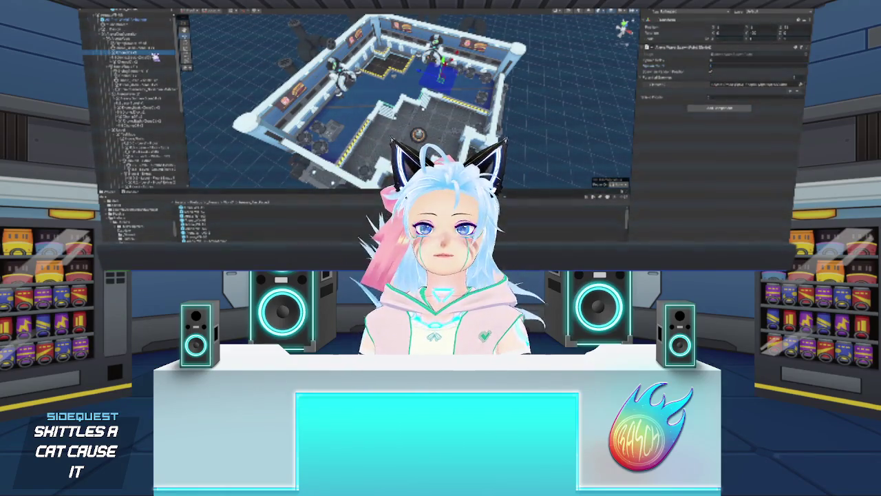
left_click(154, 58)
left_click(152, 53)
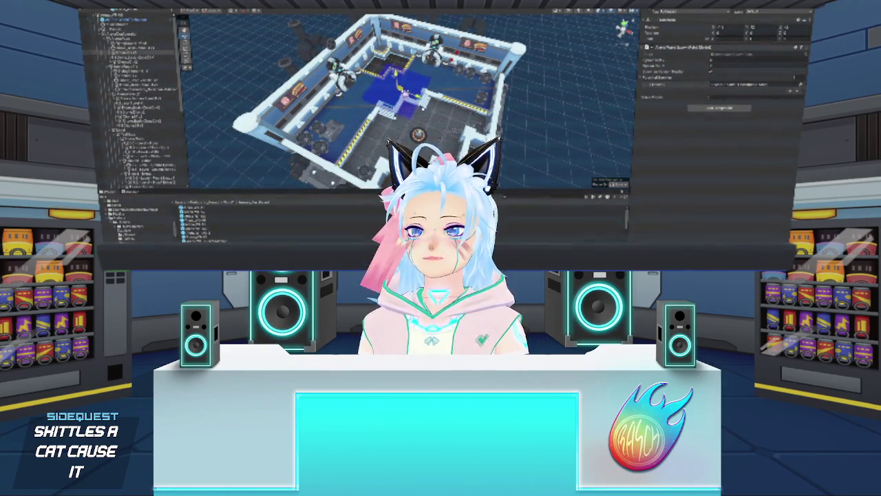
left_click(154, 57)
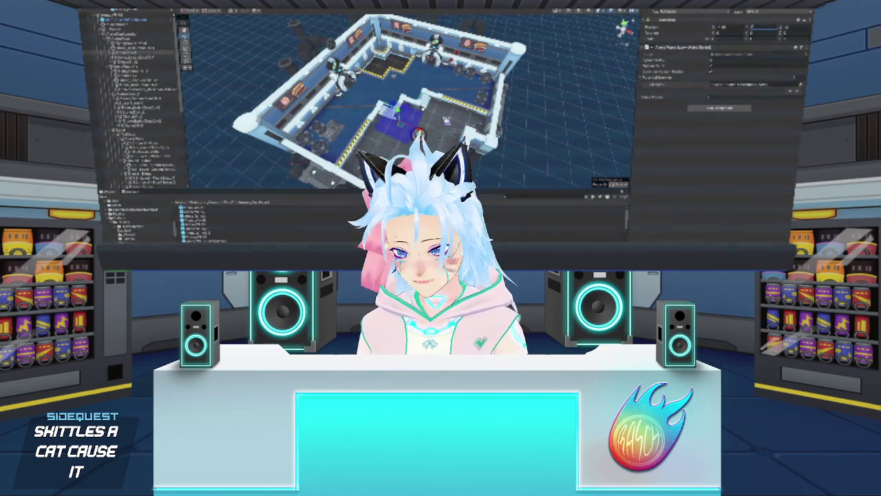
left_click(154, 58)
mouse_move(402, 98)
left_mouse_down()
mouse_move(399, 81)
mouse_move(393, 104)
left_mouse_up()
Inspect the remaining blue blocks' settings, from the room's right and centre to the far side
left_click(153, 58)
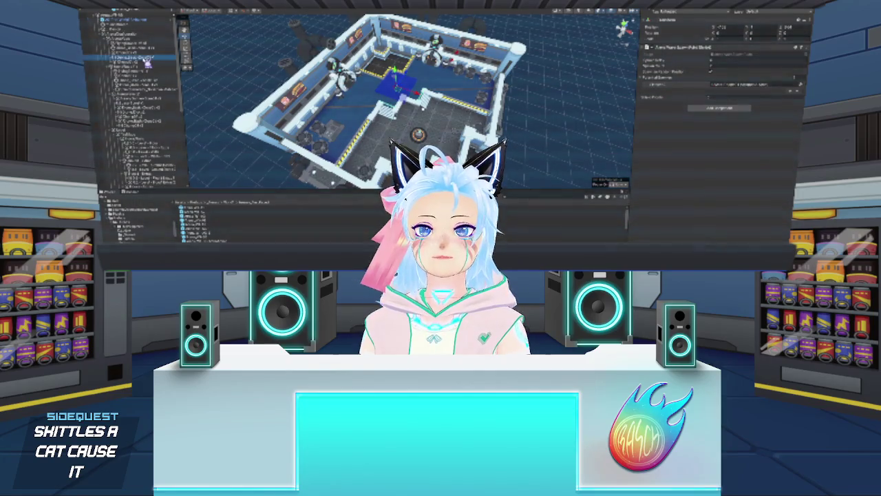
left_click(131, 48)
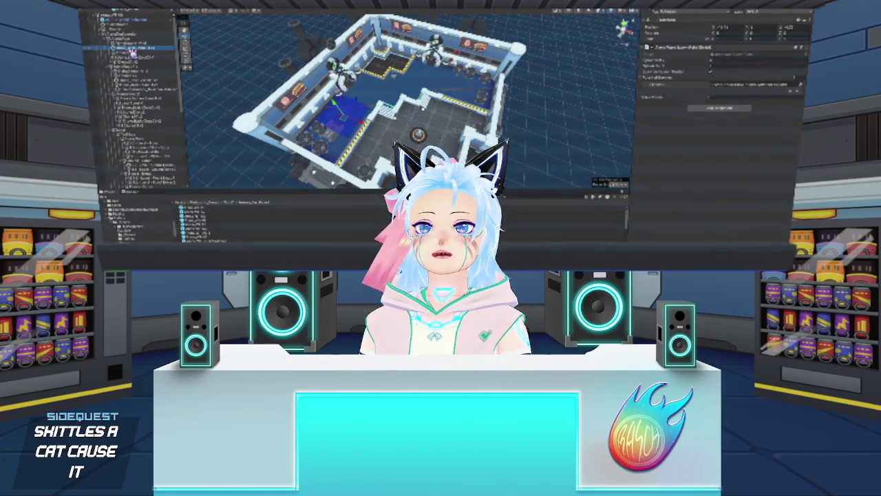
left_click(140, 62)
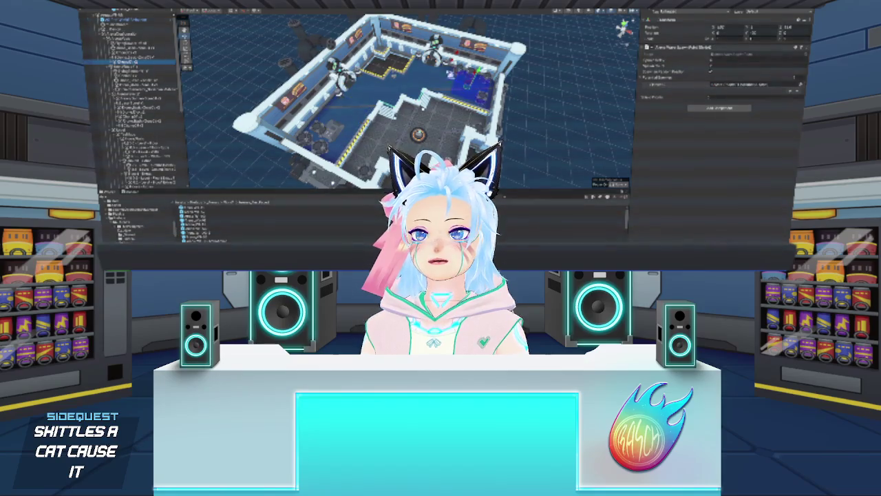
left_click(138, 66)
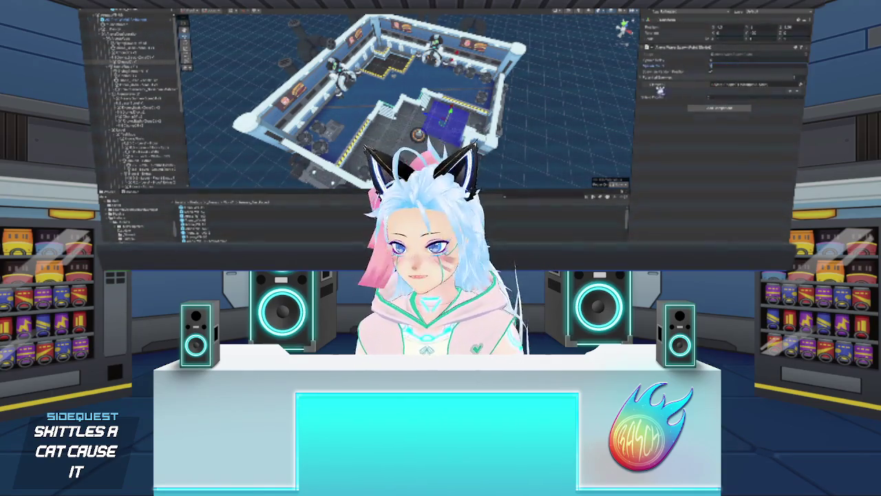
left_click(145, 61)
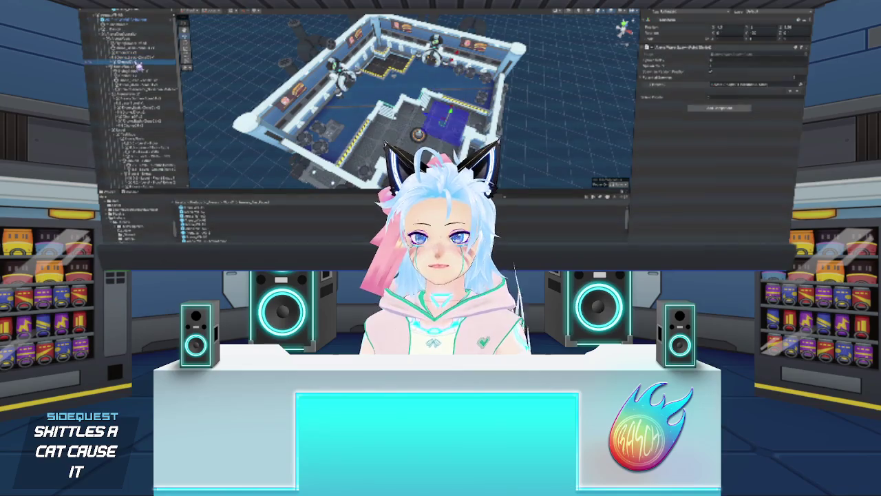
left_click(137, 66)
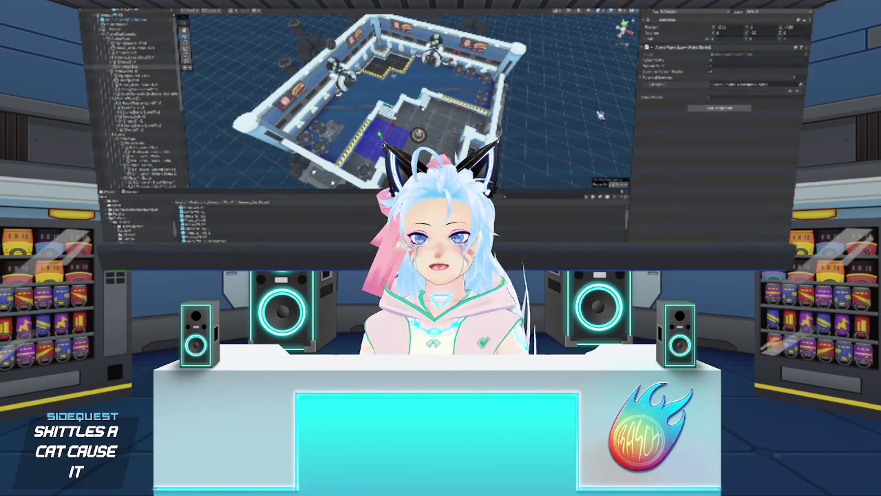
left_click(144, 61)
Step through other level objects to the wall posters, adjust a position value, then deselect
left_click(144, 55)
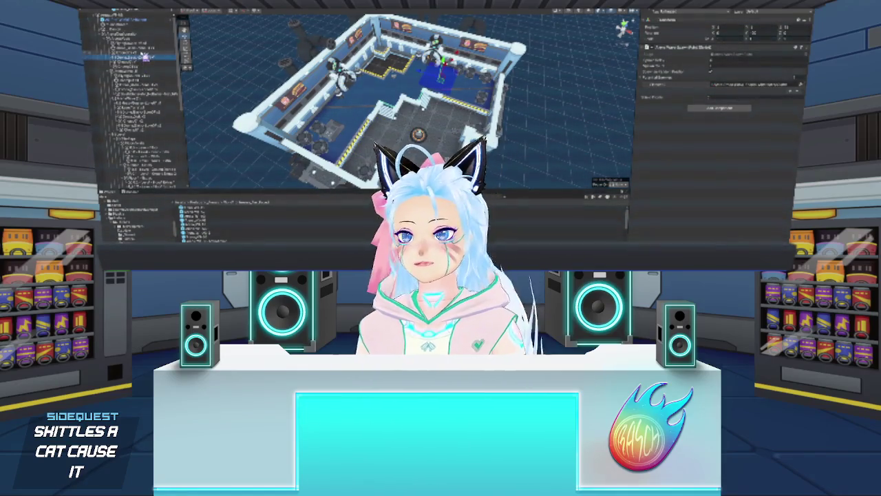
left_click(146, 51)
left_click(148, 46)
left_click(146, 44)
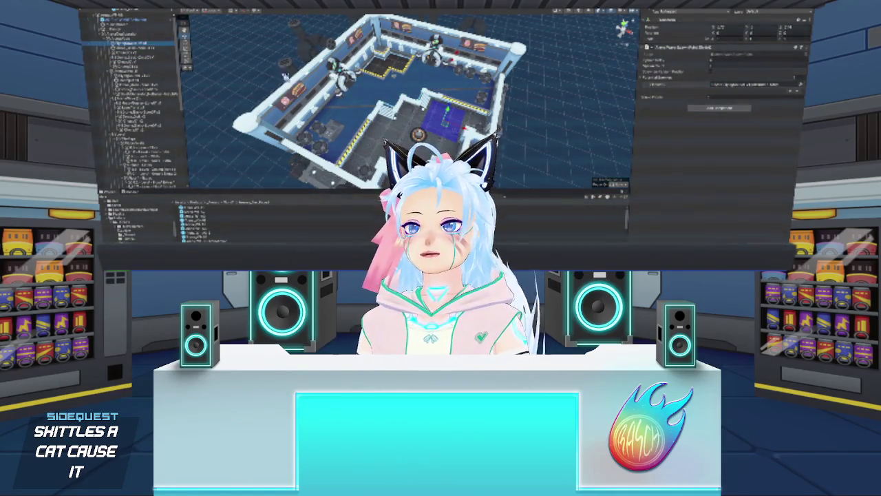
key("Up")
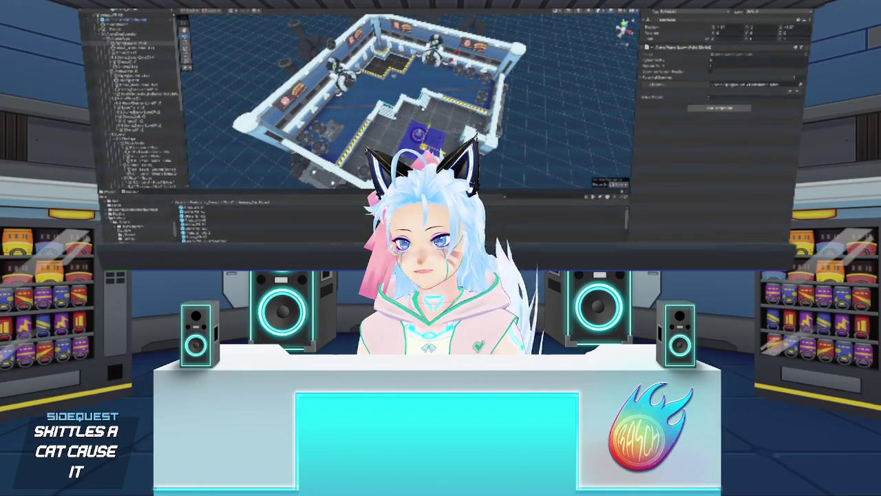
left_click(564, 122)
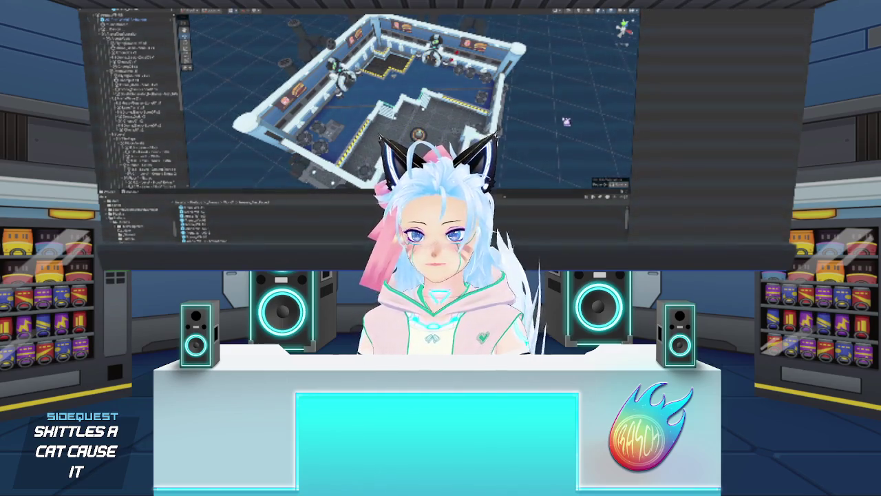
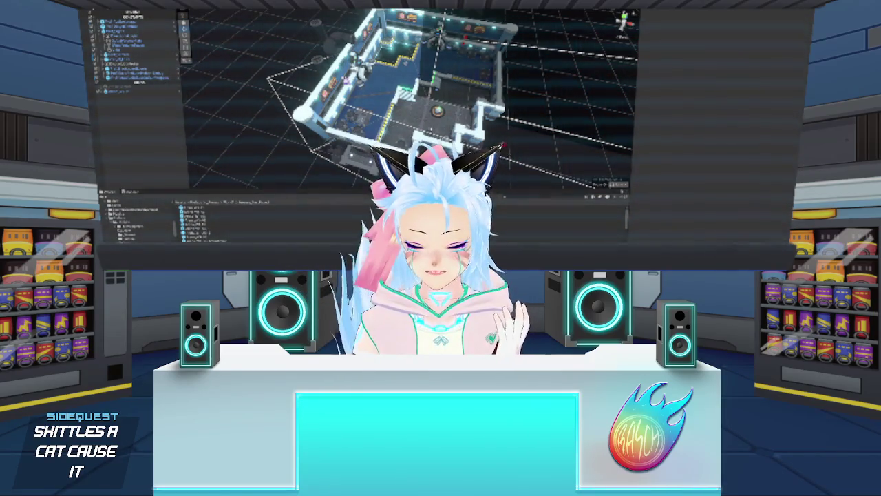
Open the room prefab, select several of its child objects, and frame the room
double_click(204, 223)
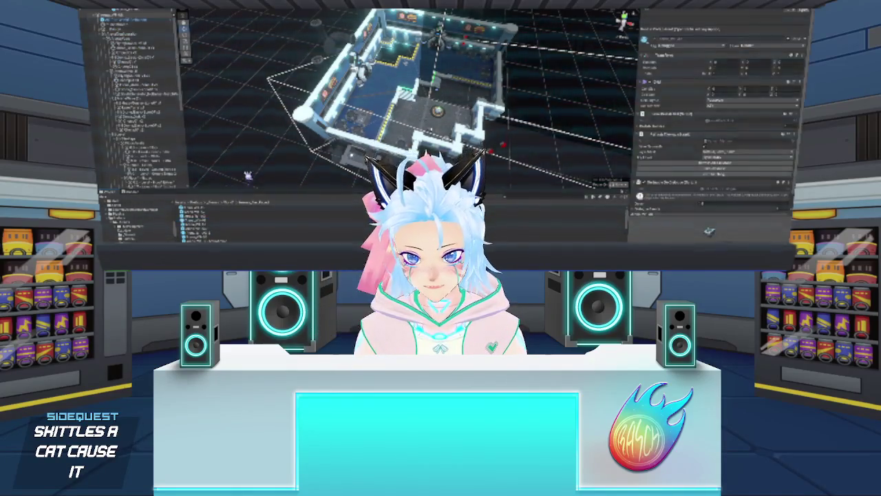
left_click(167, 84)
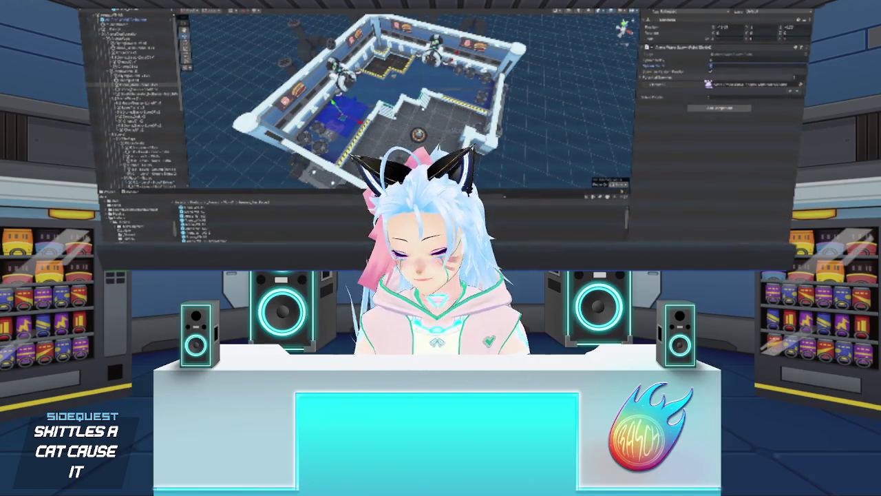
left_click(151, 128)
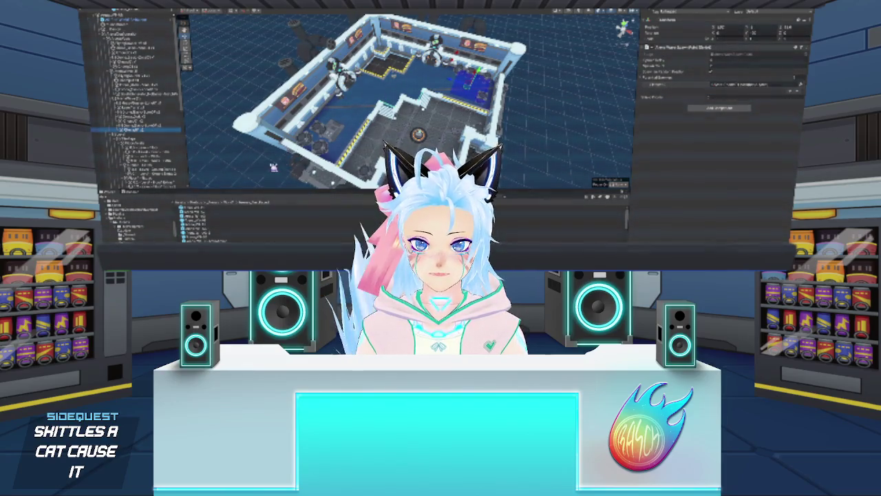
left_click(269, 167)
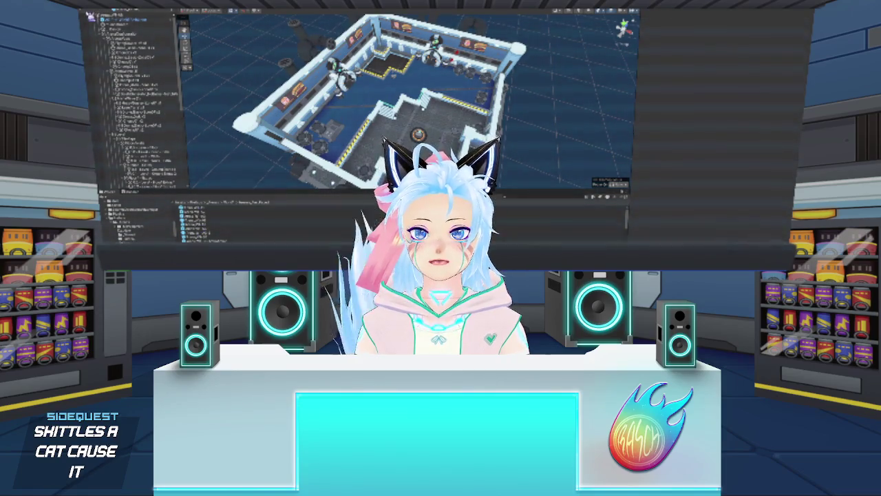
left_click(128, 93)
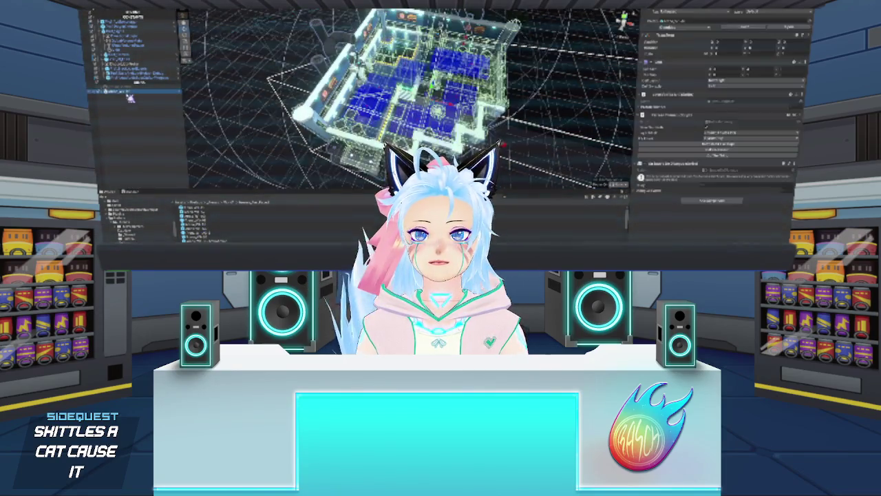
double_click(129, 93)
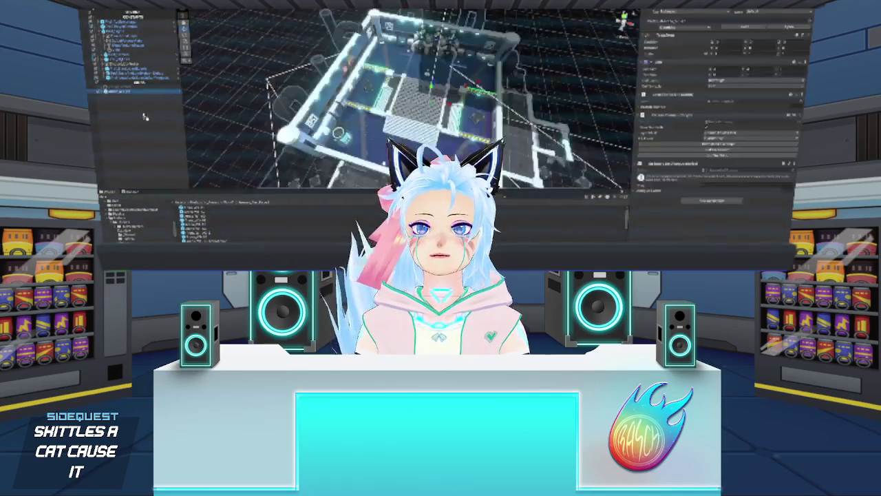
Re-enter the room prefab, check objects inside it, and switch the lower panel to another view
double_click(198, 227)
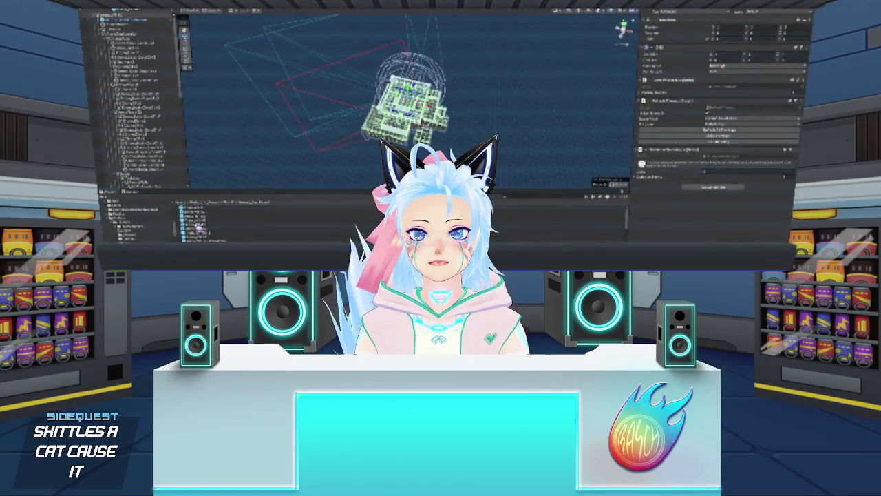
scroll(396, 100, "up", 2)
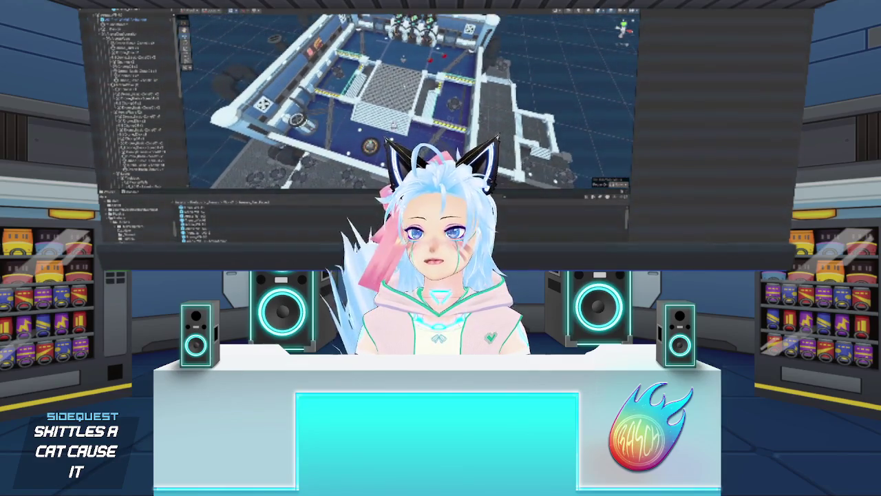
left_click(131, 42)
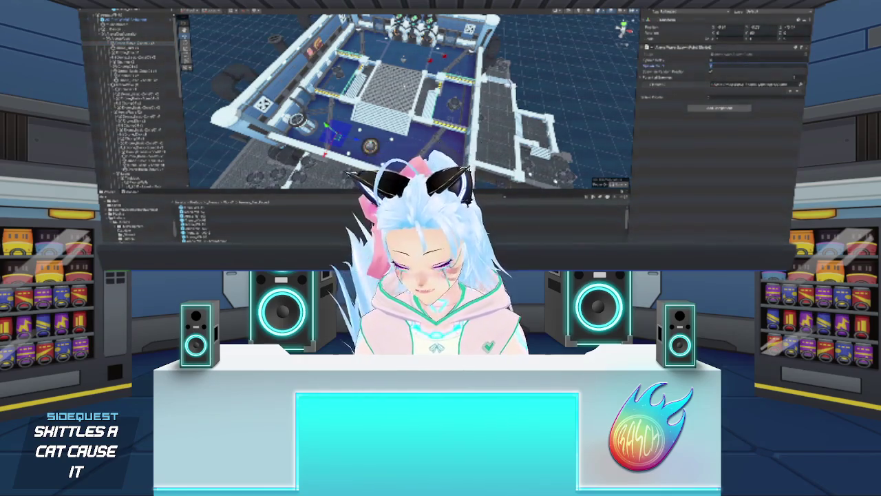
left_click(153, 48)
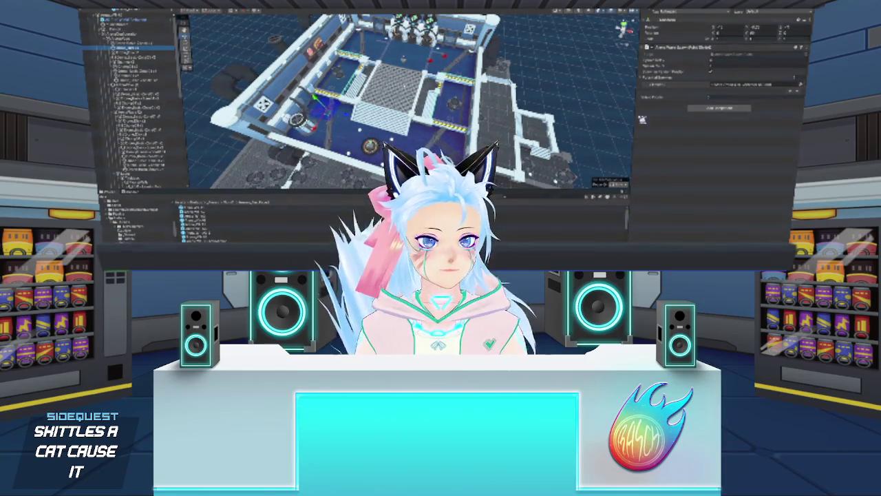
left_click(559, 198)
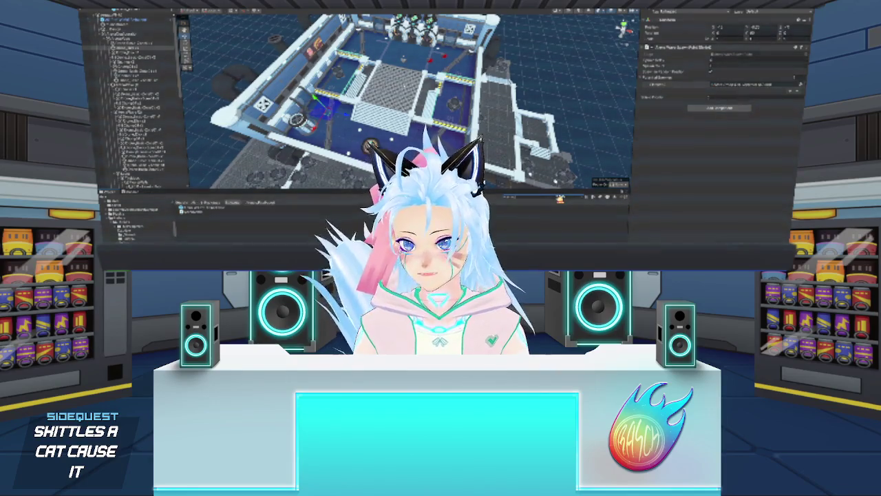
left_click(207, 206)
left_click(205, 213)
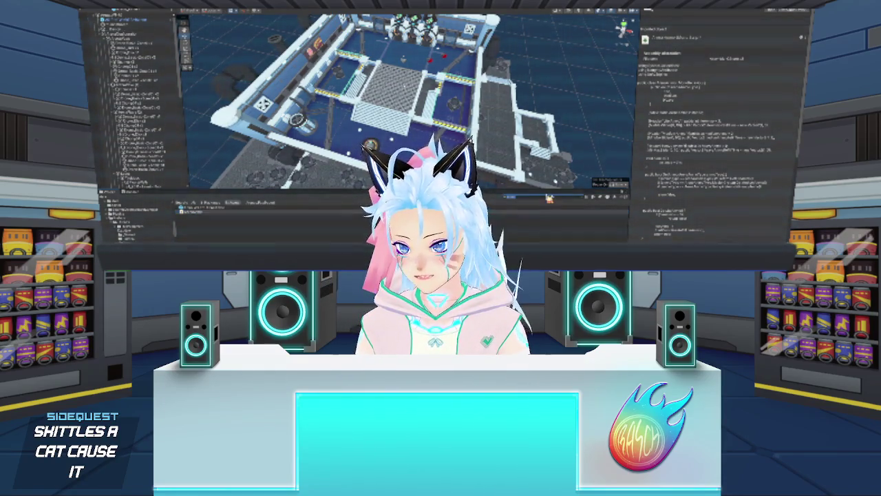
Highlight a line in the script preview, then open a different project folder
left_click_drag(678, 70, 639, 70)
left_click(549, 201)
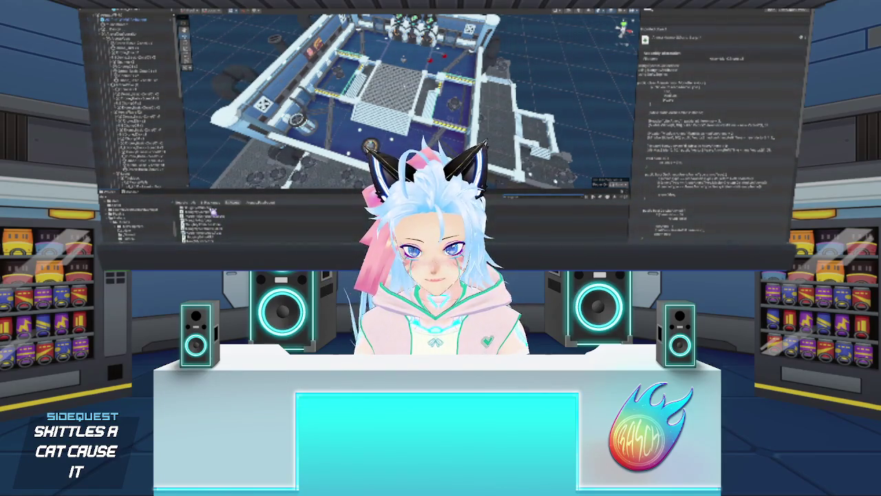
double_click(213, 213)
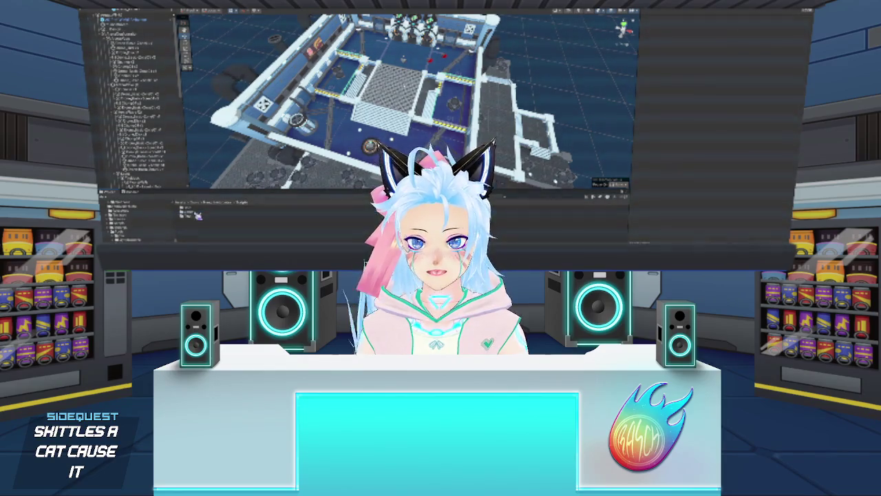
Open a deeper subfolder, preview one of its scripts, then clear the preview
double_click(201, 218)
left_click(252, 229)
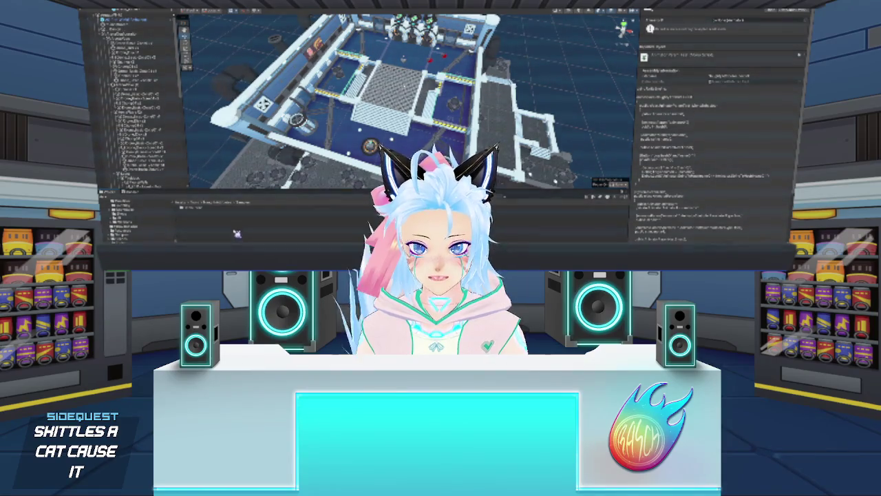
left_click(213, 220)
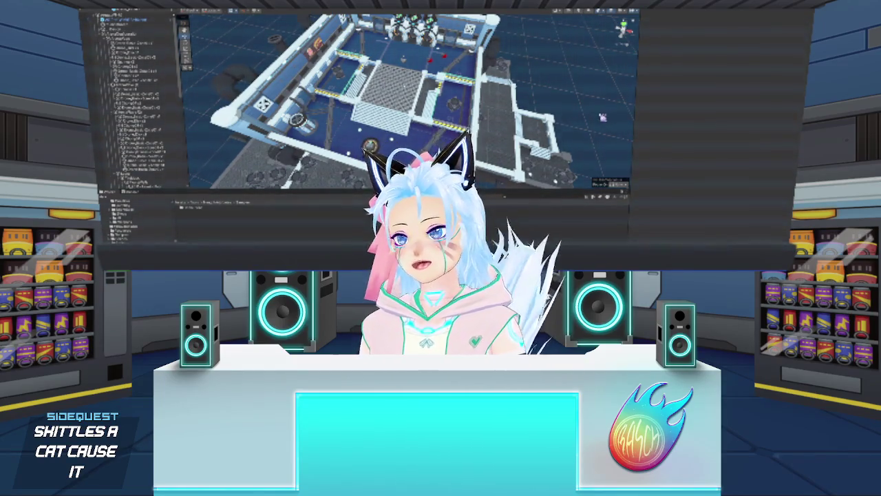
Orbit to a top-down view of the level and step through objects in the hierarchy list
mouse_move(575, 96)
left_mouse_down()
mouse_move(526, 112)
mouse_move(527, 103)
mouse_move(530, 128)
left_mouse_up()
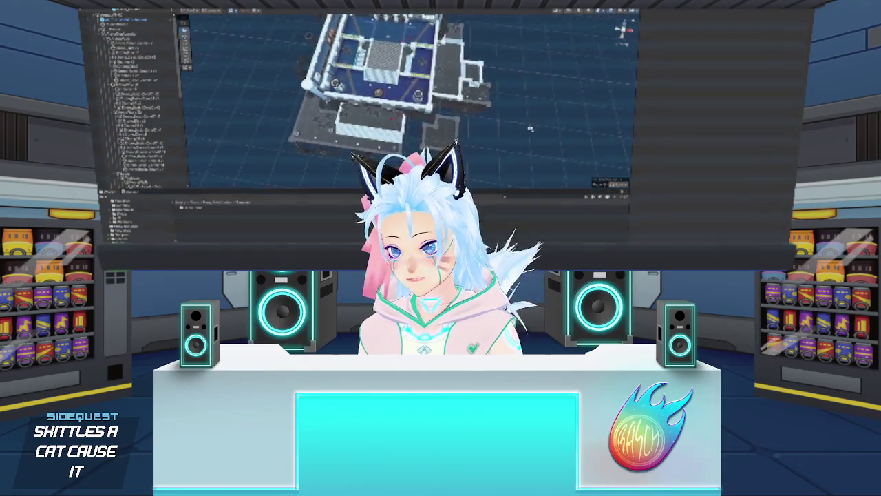
scroll(530, 129, "up", 5)
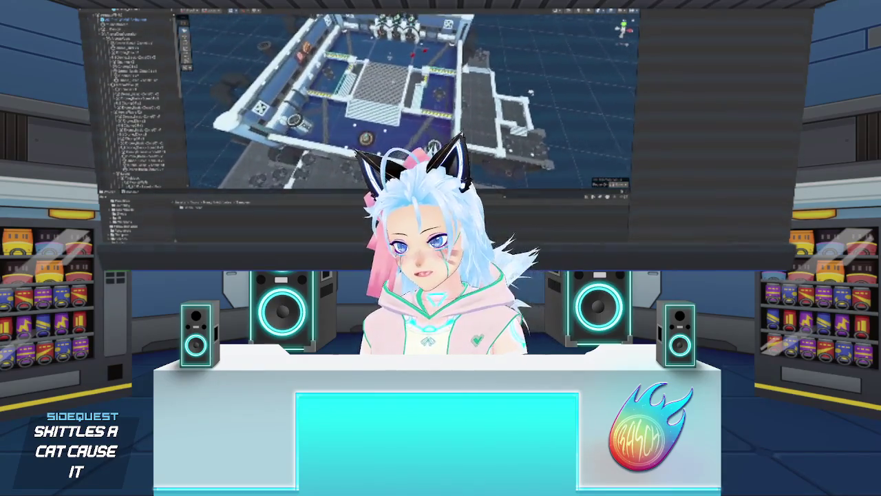
scroll(531, 94, "up", 2)
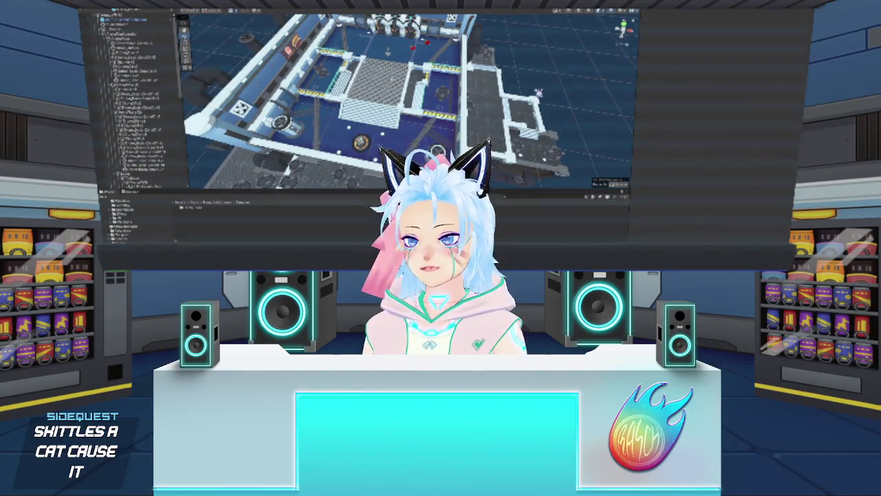
left_click_drag(427, 104, 402, 114)
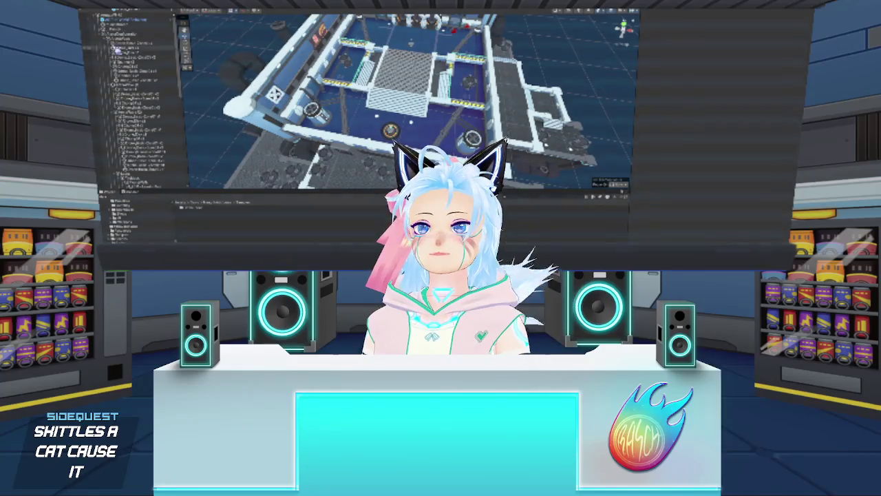
left_click(149, 47)
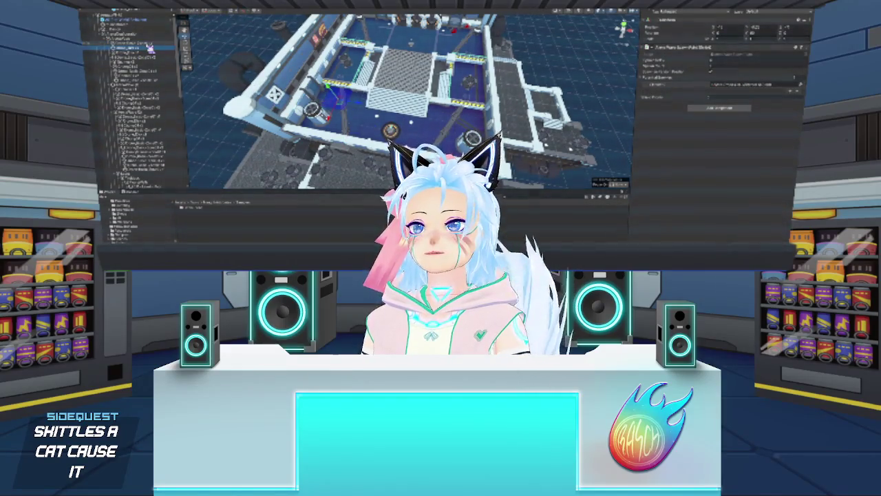
left_click(153, 52)
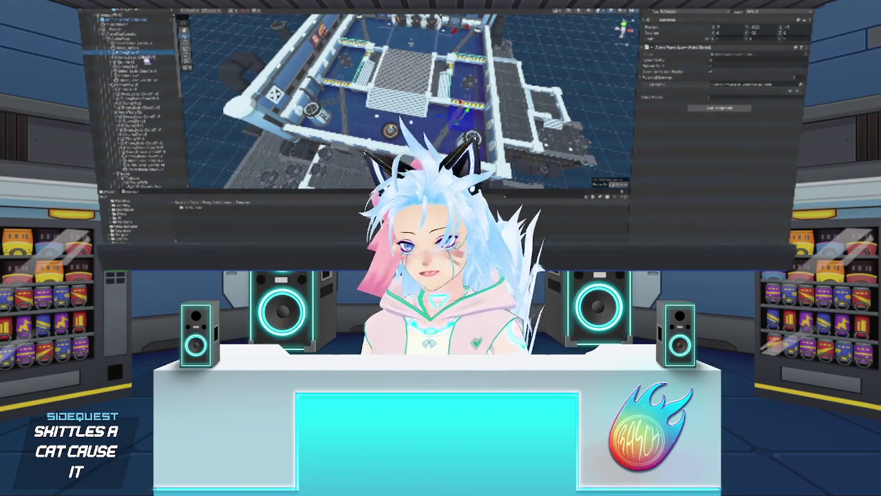
left_click(145, 59)
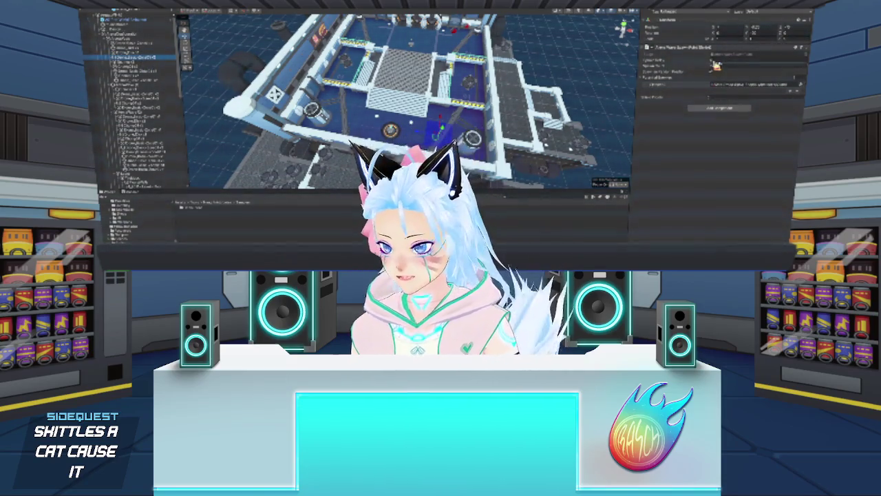
left_click(132, 64)
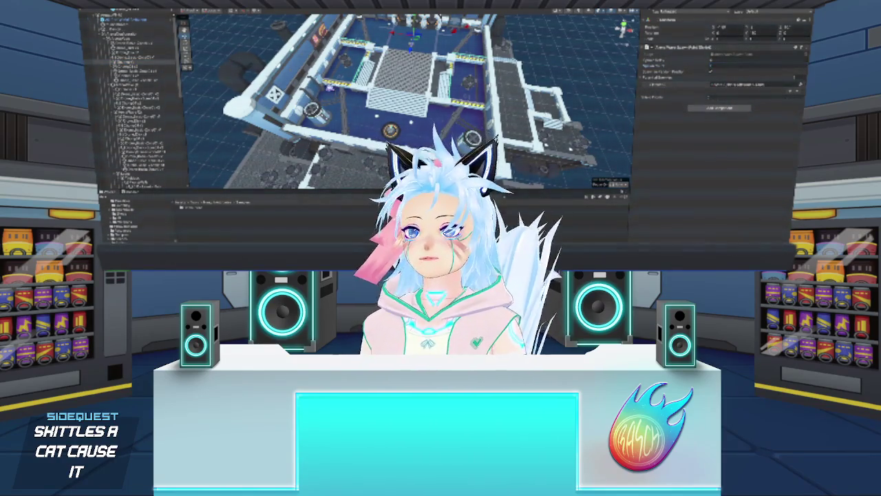
left_click(146, 67)
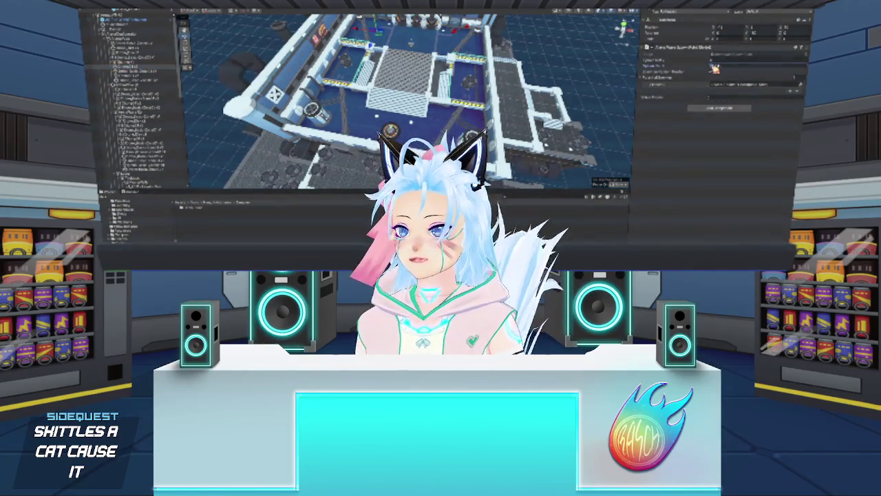
left_click(146, 76)
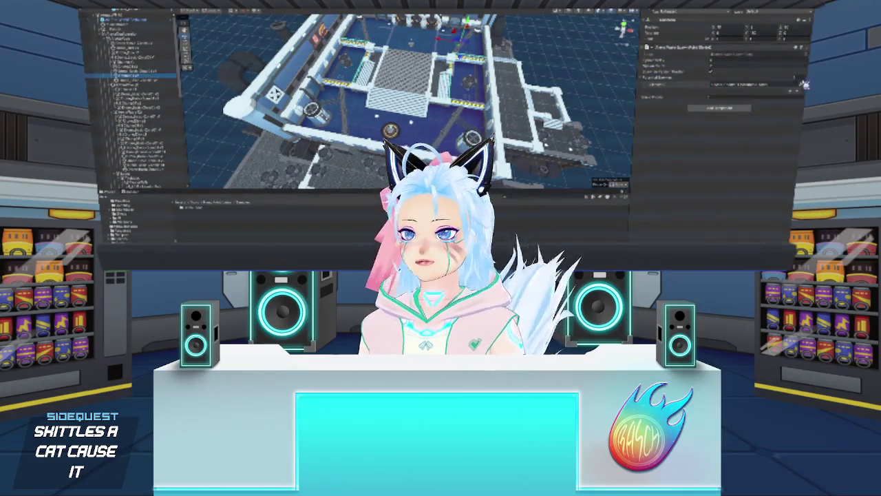
Drag Hierarchy objects onto the interactive component's reference field until the right one is assigned
left_click(733, 71)
mouse_move(152, 83)
left_mouse_down()
mouse_move(378, 99)
mouse_move(728, 73)
left_mouse_up()
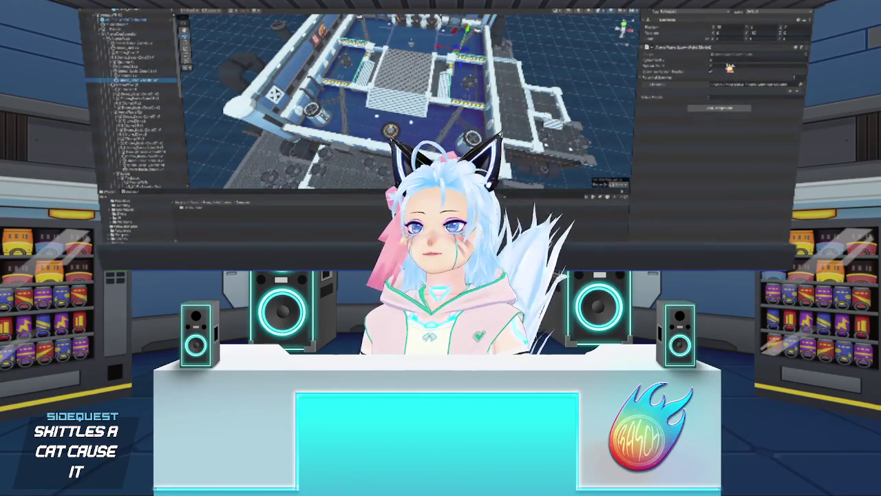
mouse_move(144, 71)
left_mouse_down()
mouse_move(730, 84)
mouse_move(729, 69)
left_mouse_up()
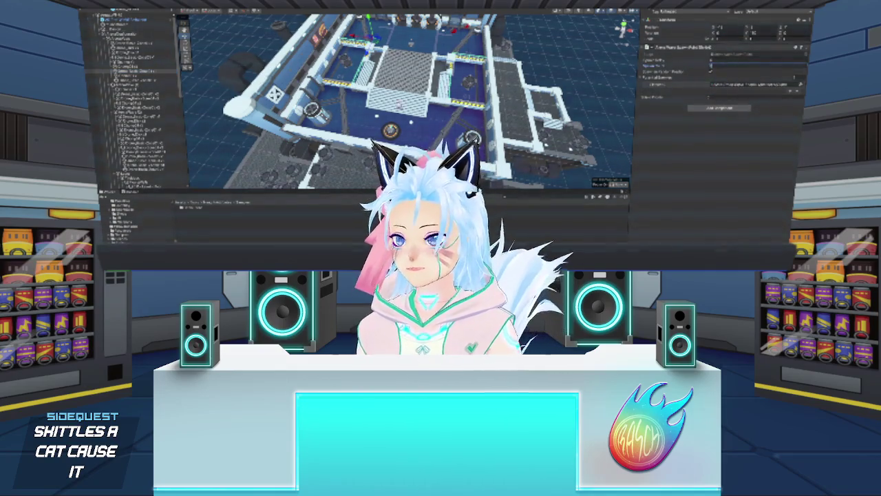
mouse_move(144, 82)
left_mouse_down()
mouse_move(728, 66)
mouse_move(717, 65)
left_mouse_up()
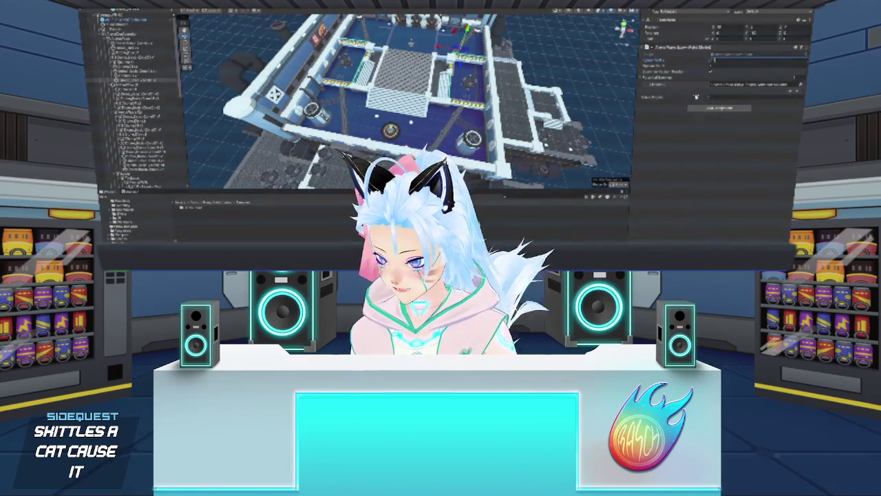
left_click(154, 77)
left_click_drag(153, 78, 723, 62)
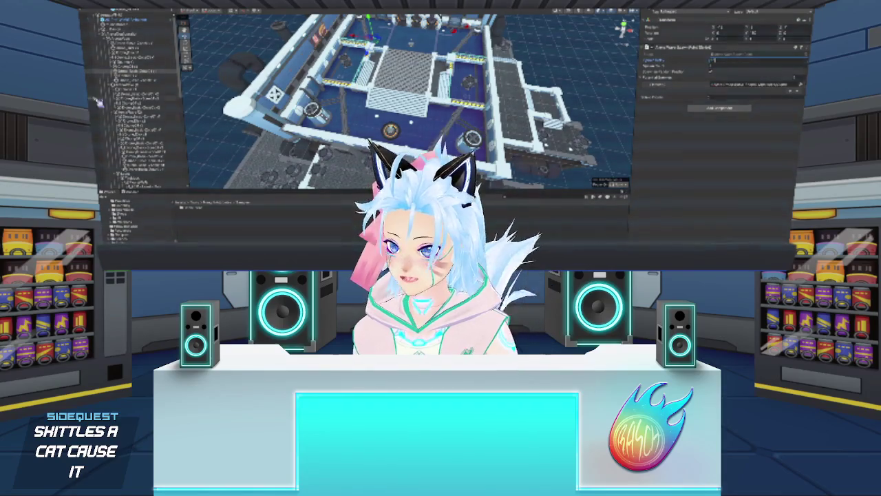
mouse_move(153, 69)
left_mouse_down()
mouse_move(374, 31)
mouse_move(734, 64)
left_mouse_up()
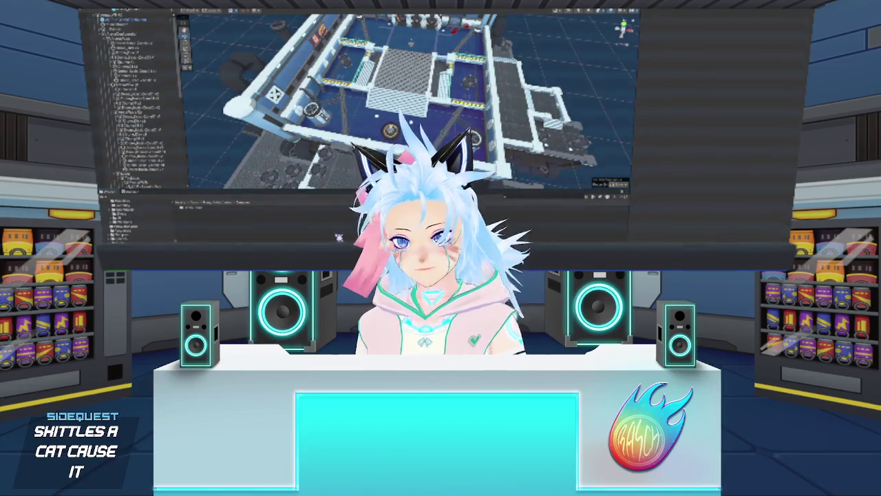
left_click(158, 81)
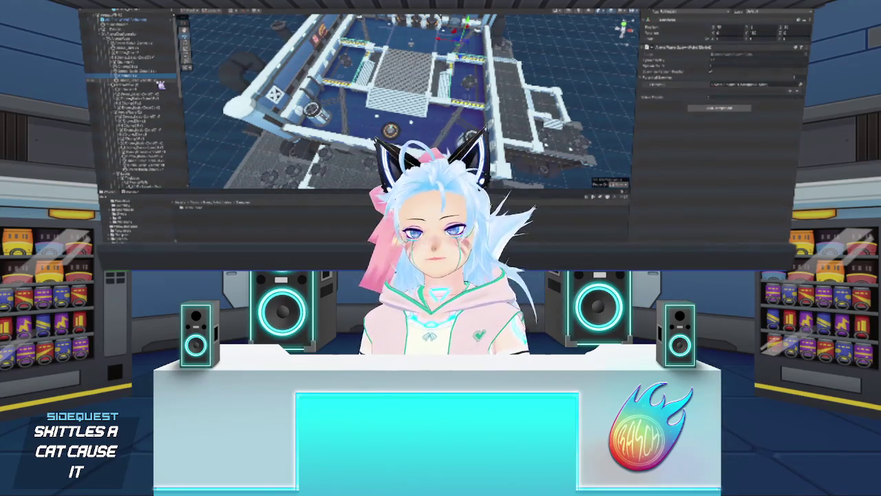
key("Up")
key("Up")
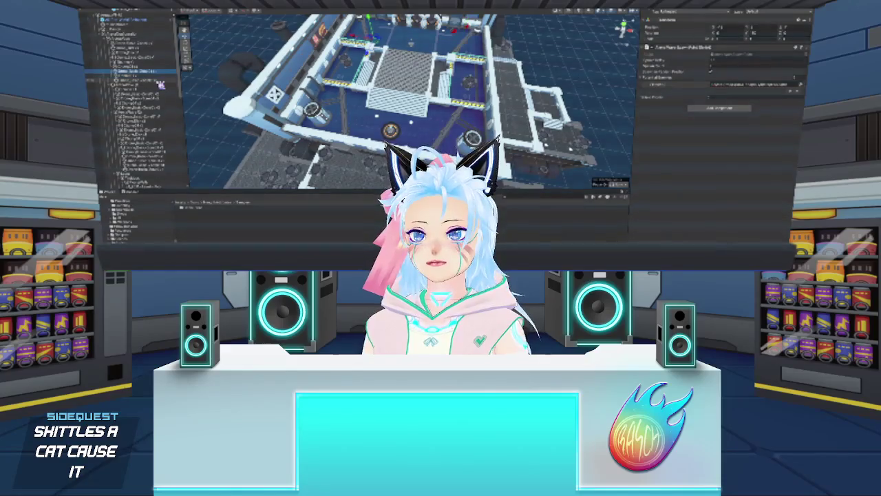
key("Down")
key("Down")
key("Down")
key("Up")
key("Up")
key("Up")
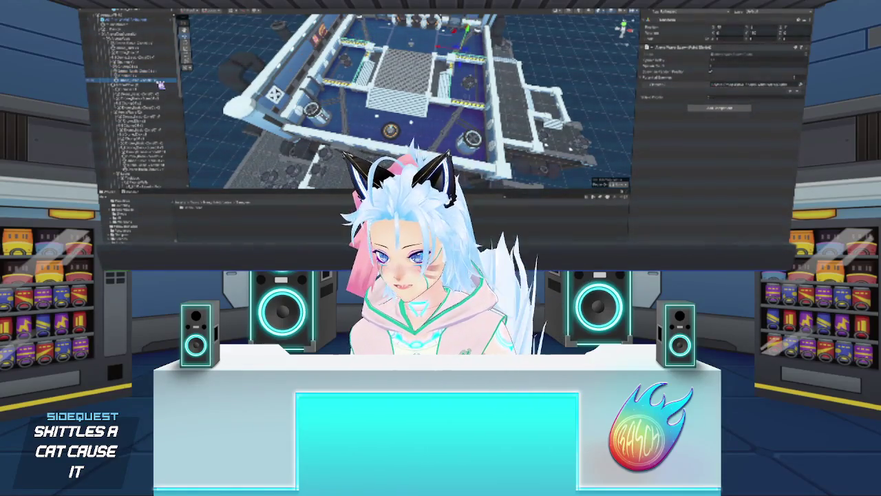
key("Up")
key("Up")
key("Up")
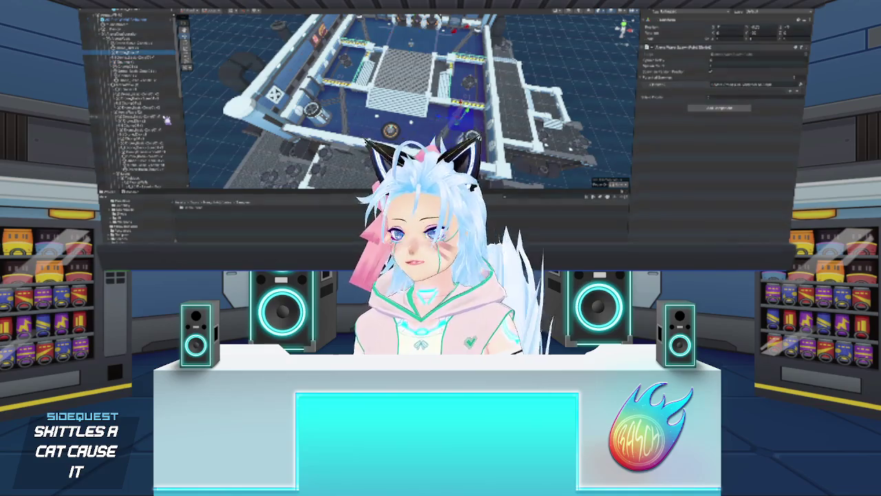
left_click(158, 94)
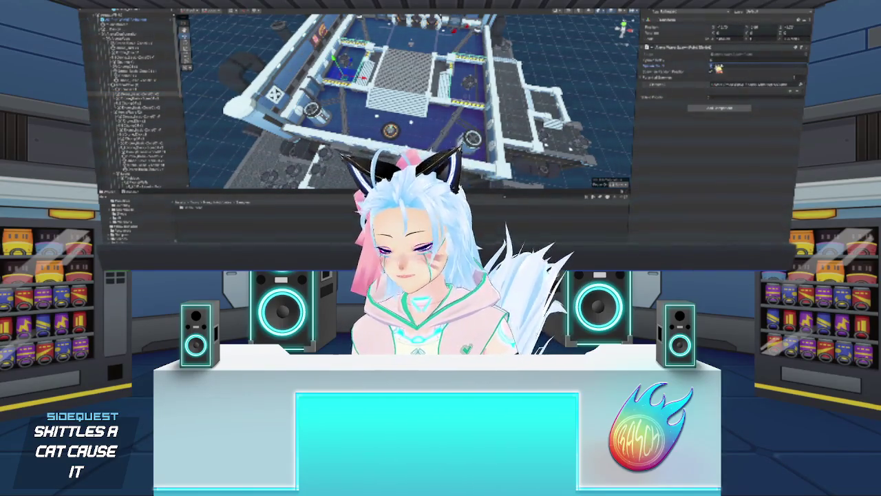
Drag a Hierarchy object into the second interactive component's reference field
left_click_drag(135, 100, 720, 84)
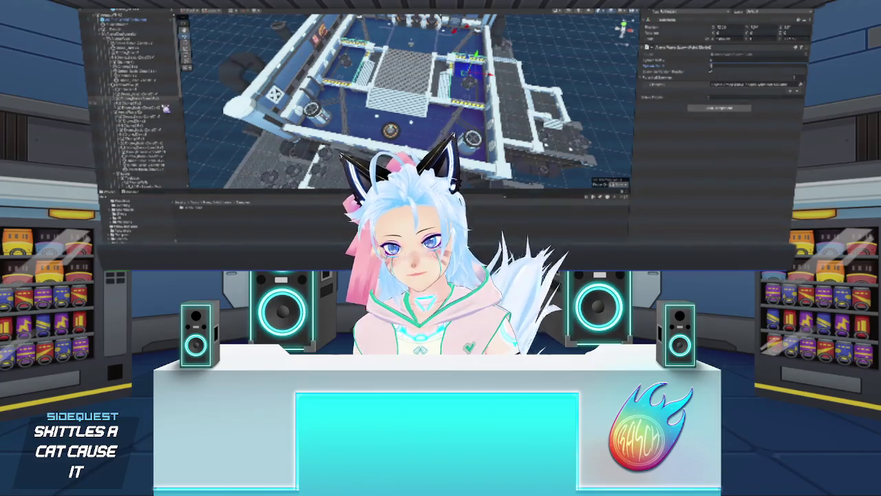
left_click(164, 108)
left_click(747, 67)
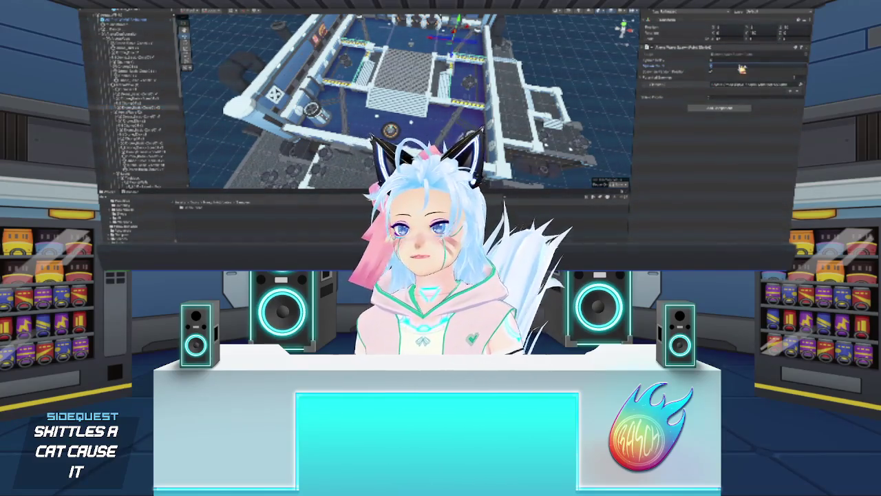
Step through the neighbouring Hierarchy objects to compare their component settings
left_click(153, 100)
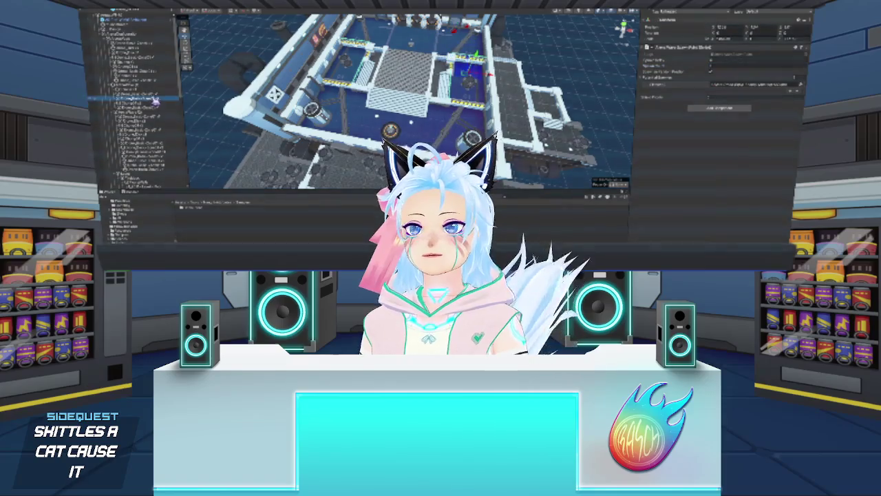
left_click(157, 95)
left_click(156, 101)
left_click(147, 91)
left_click(148, 103)
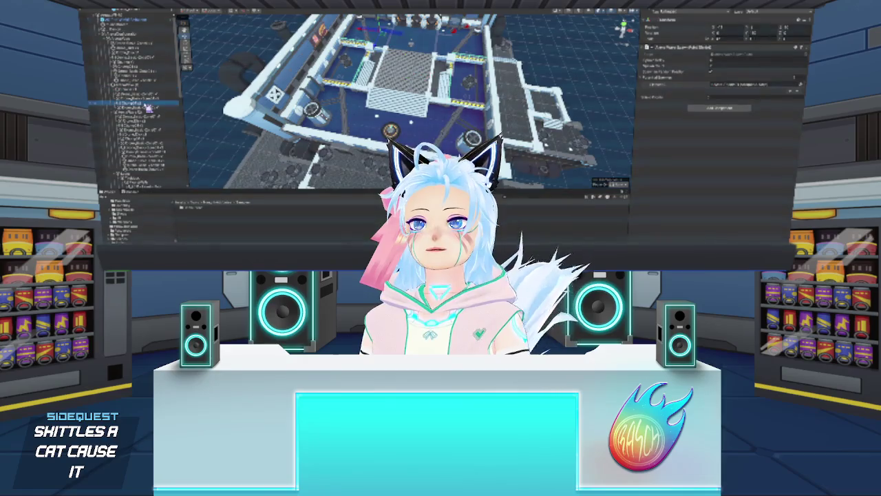
left_click(166, 108)
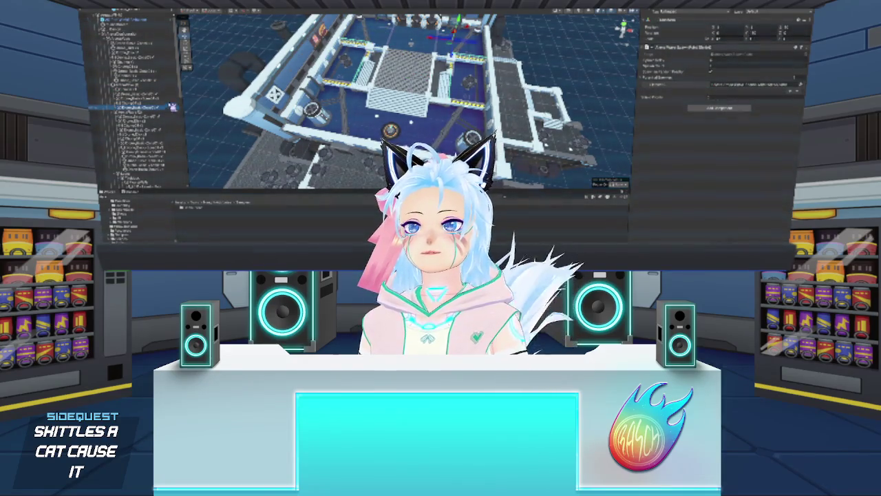
left_click(165, 103)
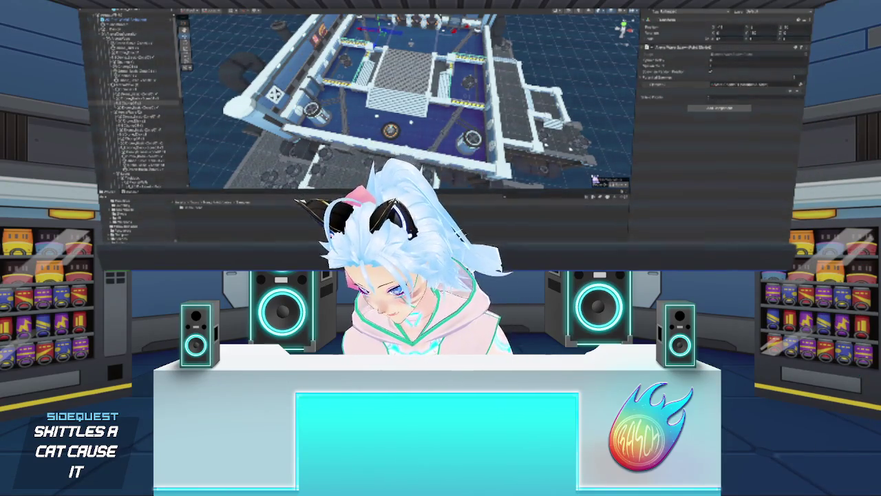
left_click(195, 148)
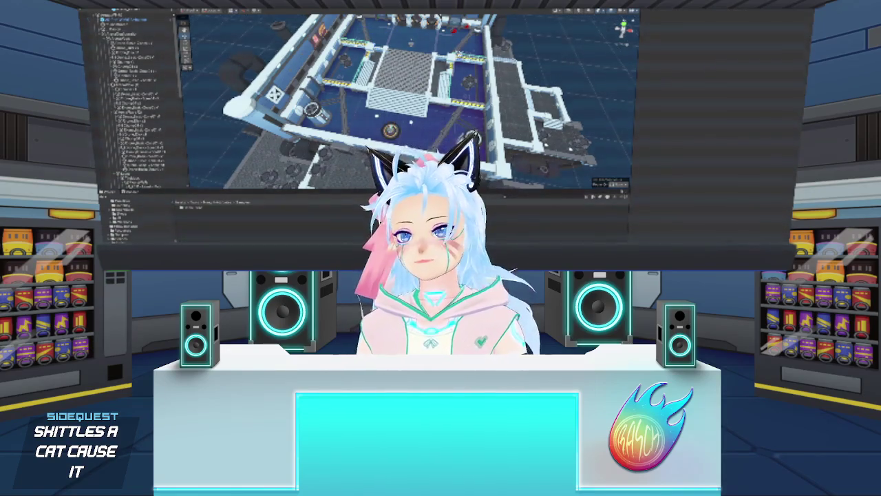
left_click(146, 89)
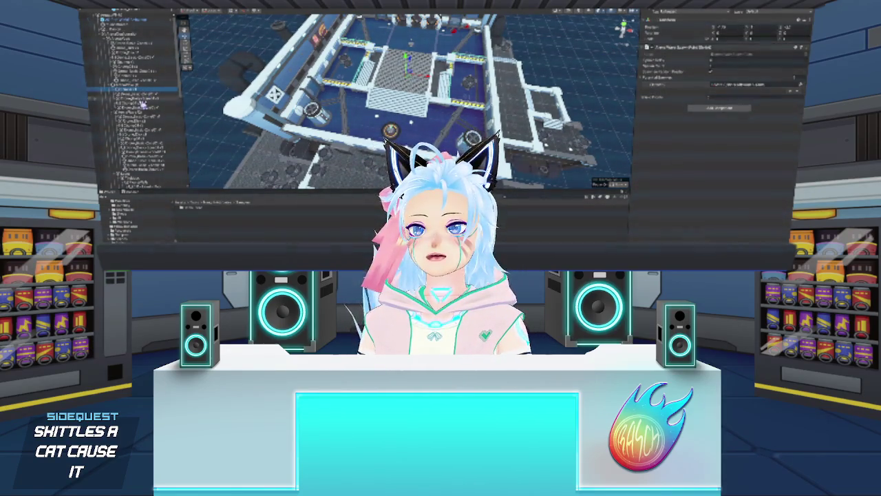
left_click(147, 103)
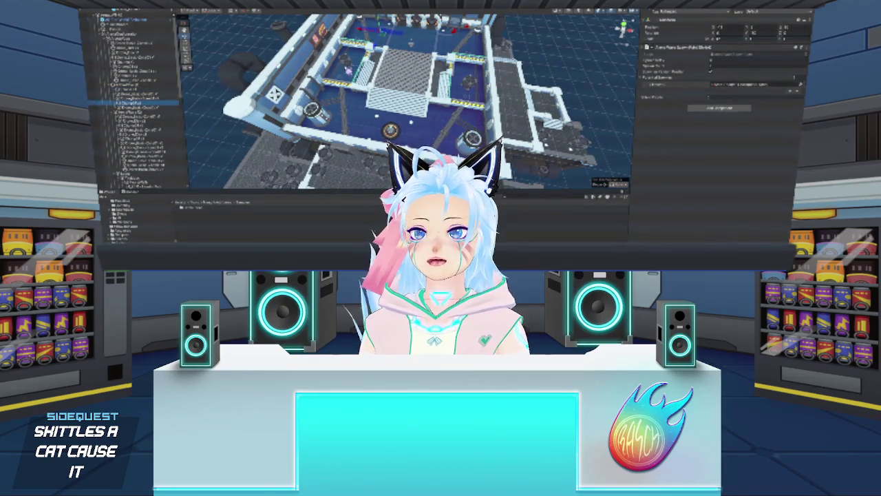
left_click(138, 90)
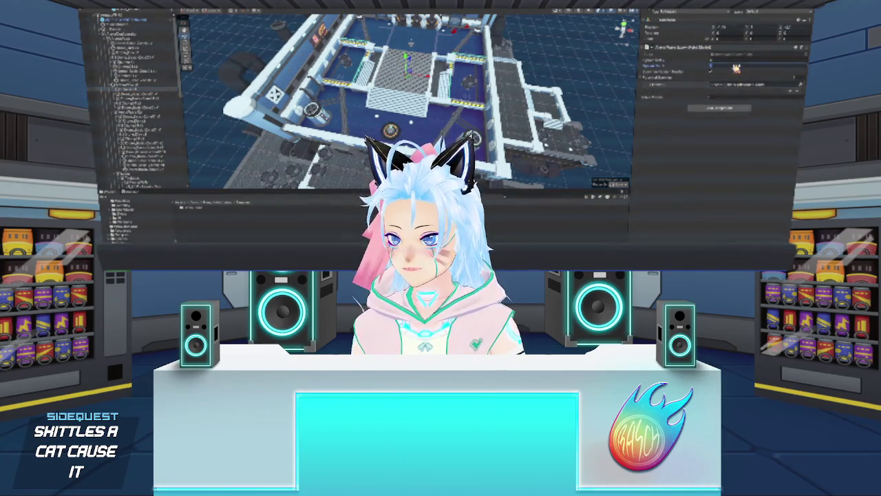
Add a second entry to the component's reference list and fill it from the object picker
left_click(797, 92)
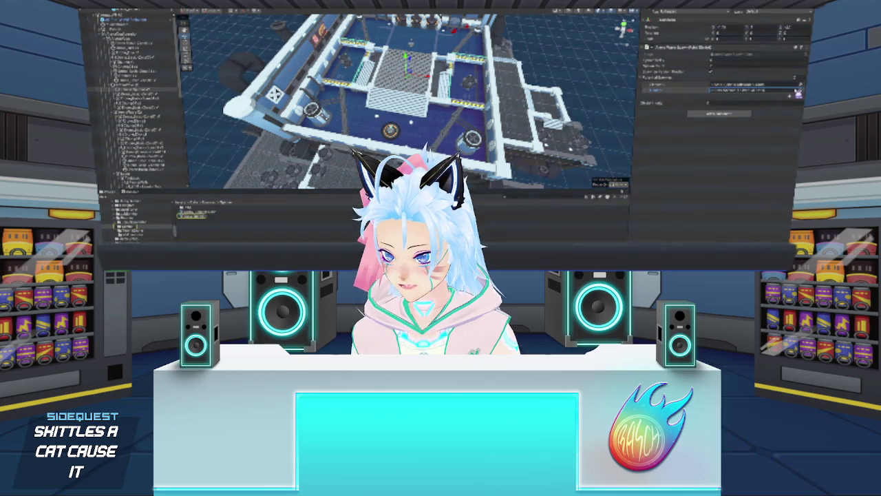
left_click(797, 93)
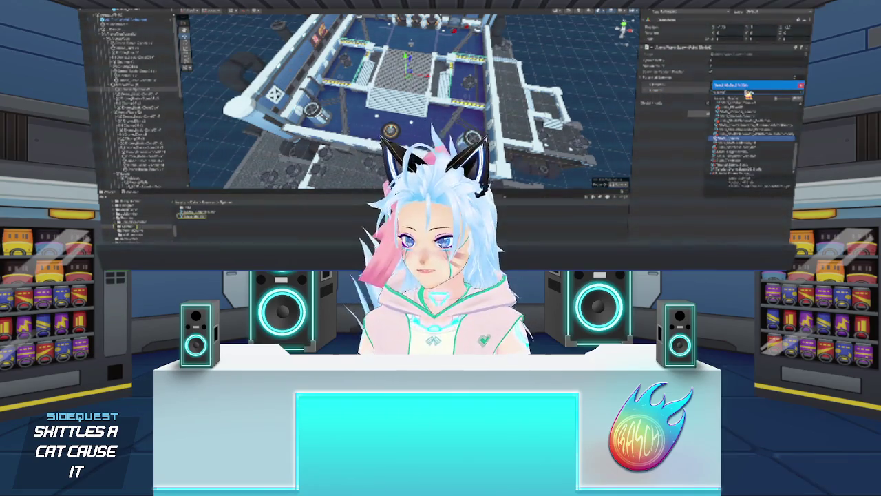
scroll(748, 93, "down", 3)
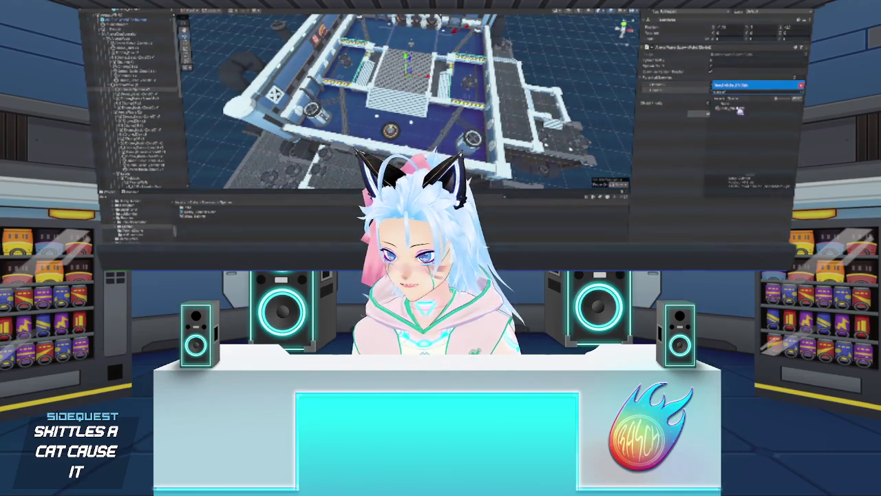
left_click(731, 108)
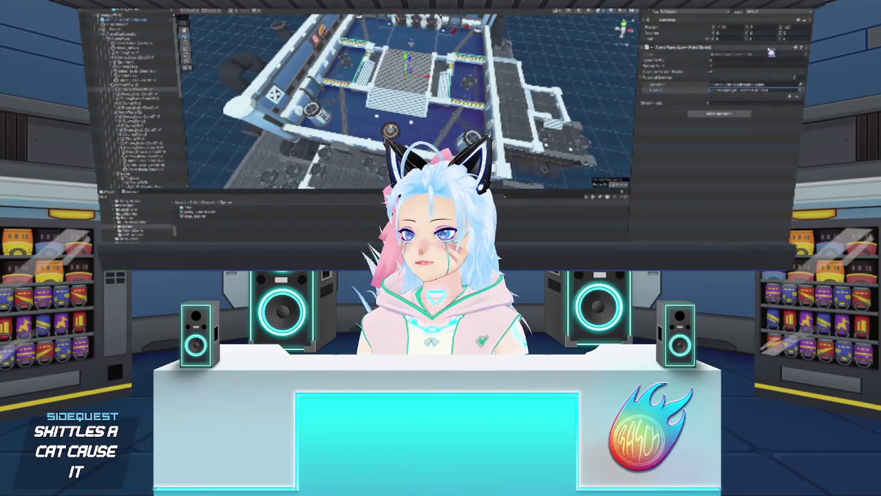
left_click(796, 41)
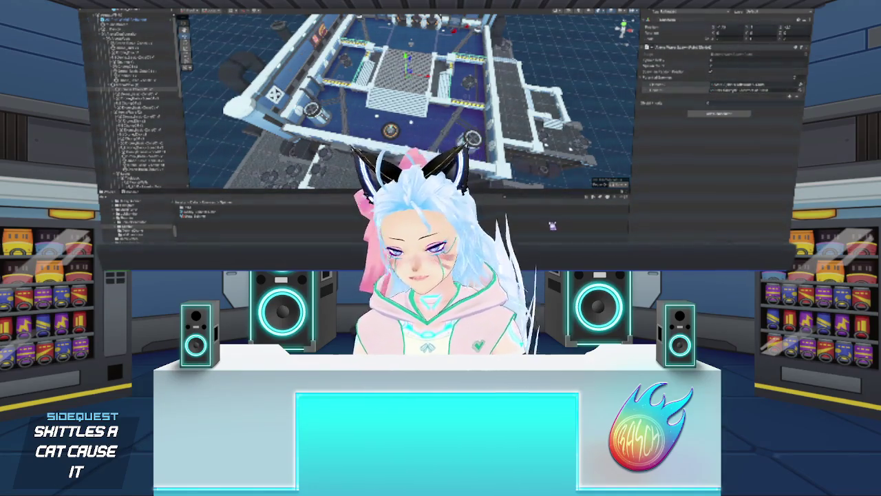
key("Delete")
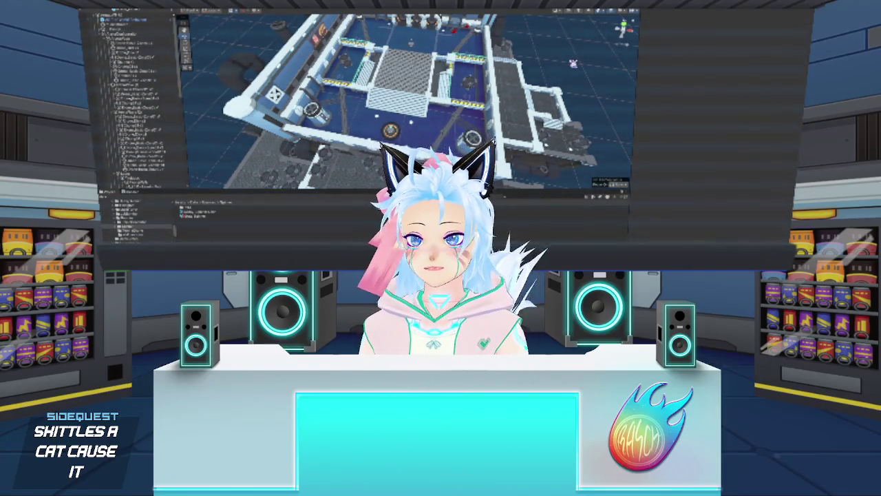
left_click(156, 145)
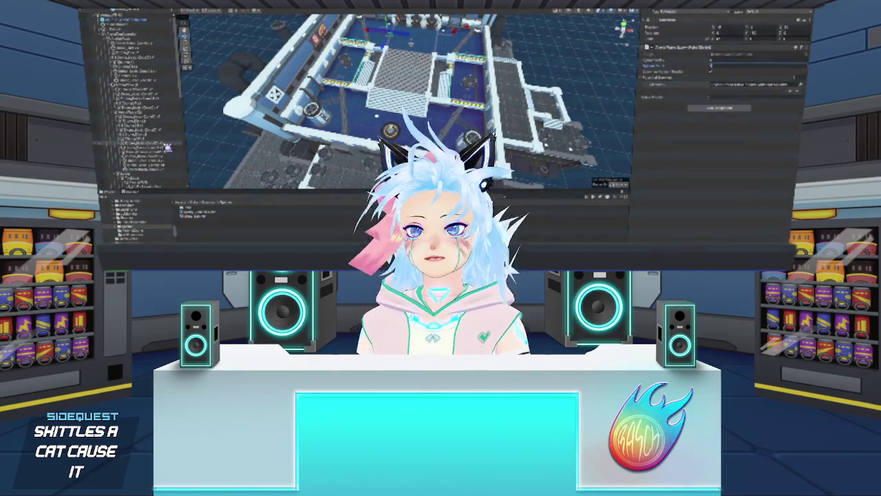
left_click(168, 147)
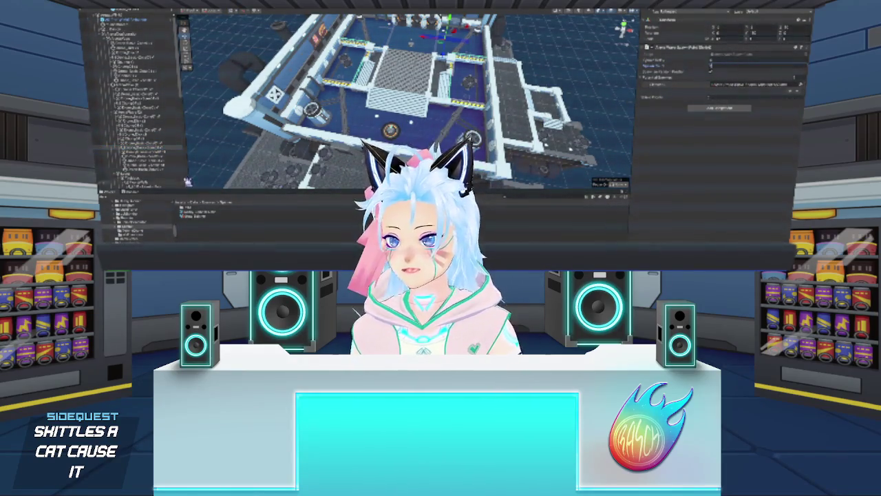
left_click(172, 153)
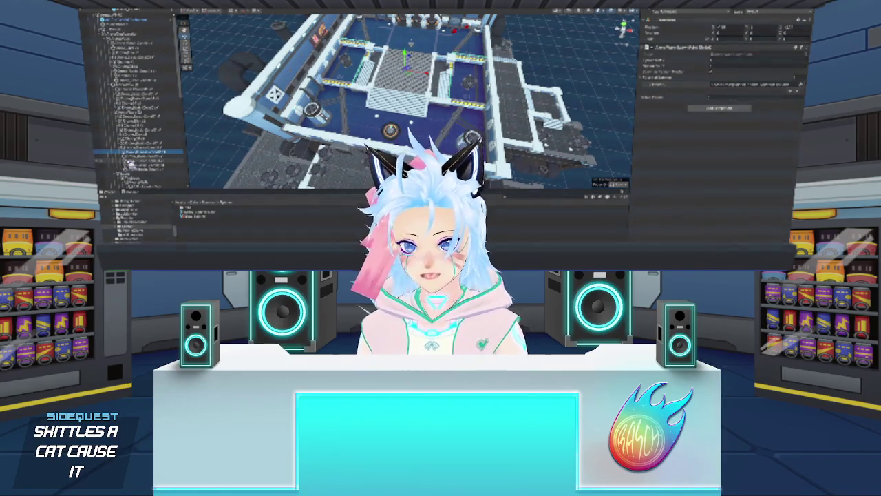
left_click(161, 118)
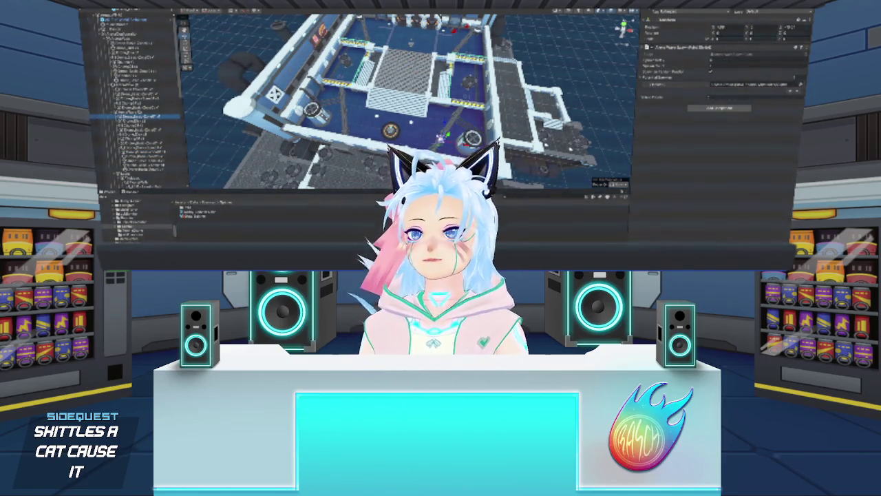
left_click(148, 122)
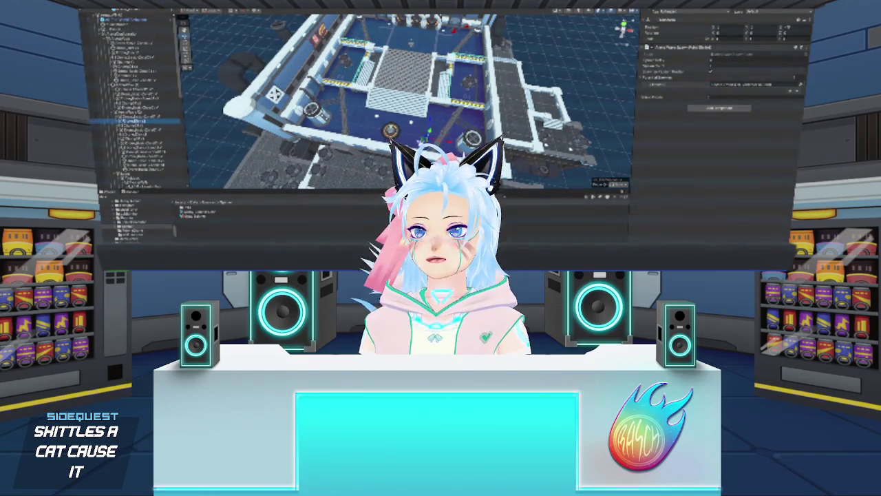
left_click(127, 127)
left_click(145, 122)
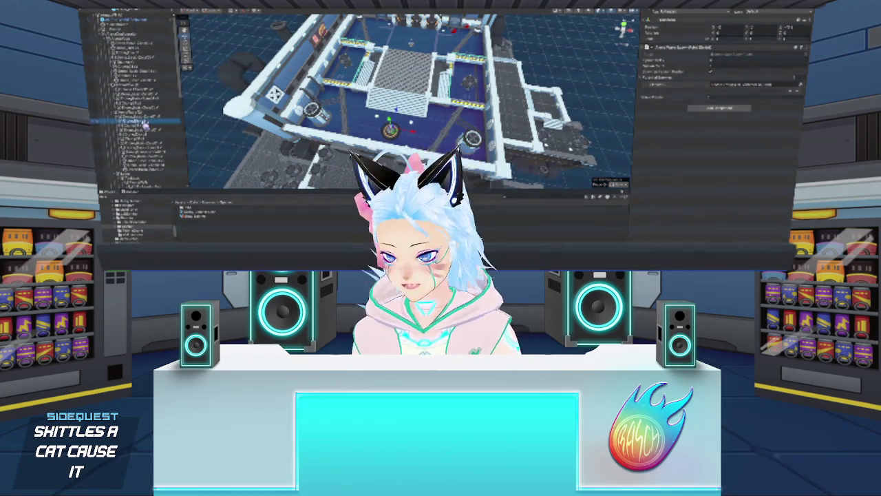
left_click(144, 124)
left_click(145, 123)
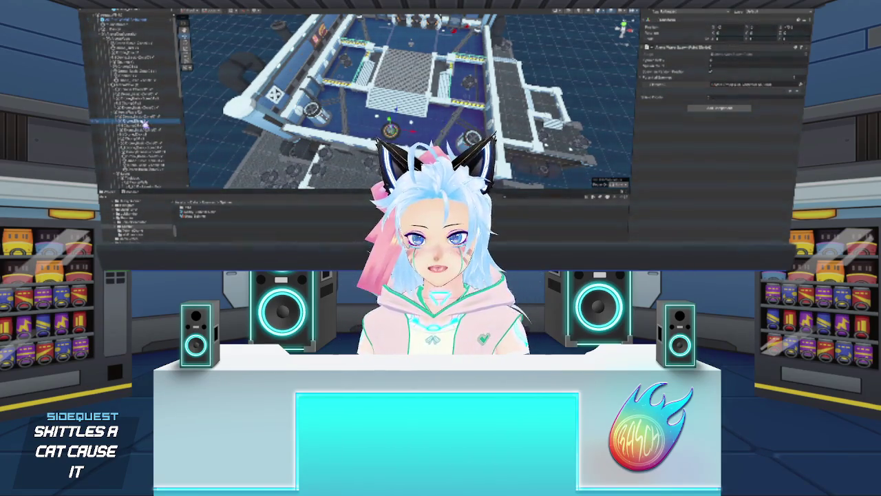
left_click(144, 126)
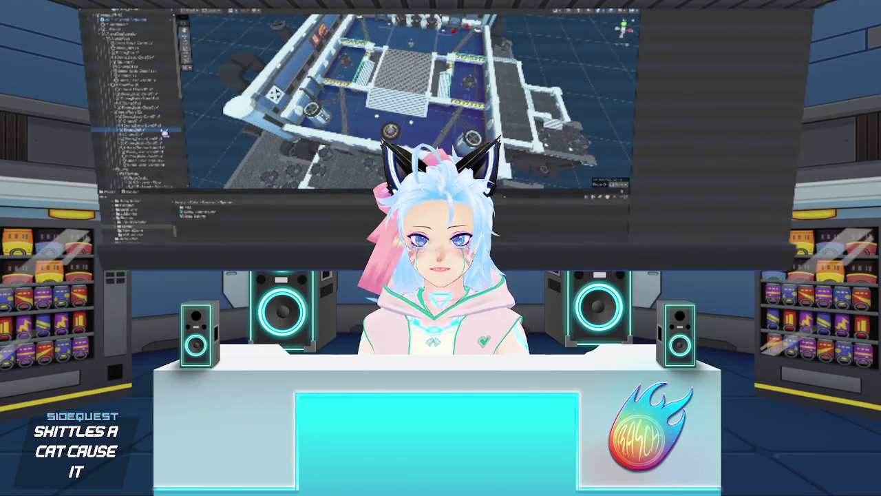
left_click(165, 131)
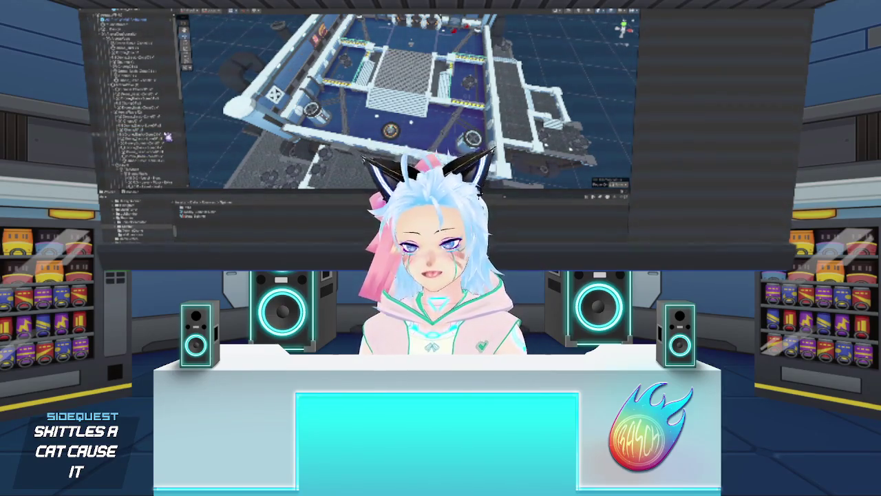
left_click(169, 133, "ctrl")
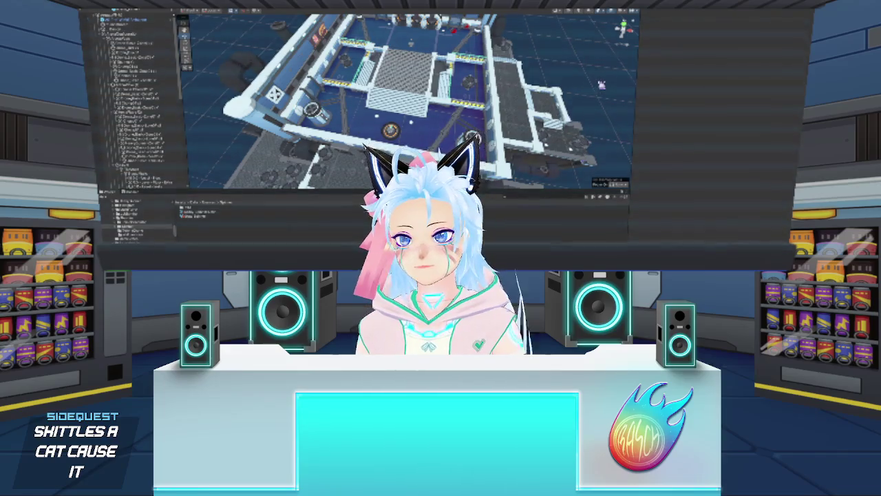
left_click(167, 162)
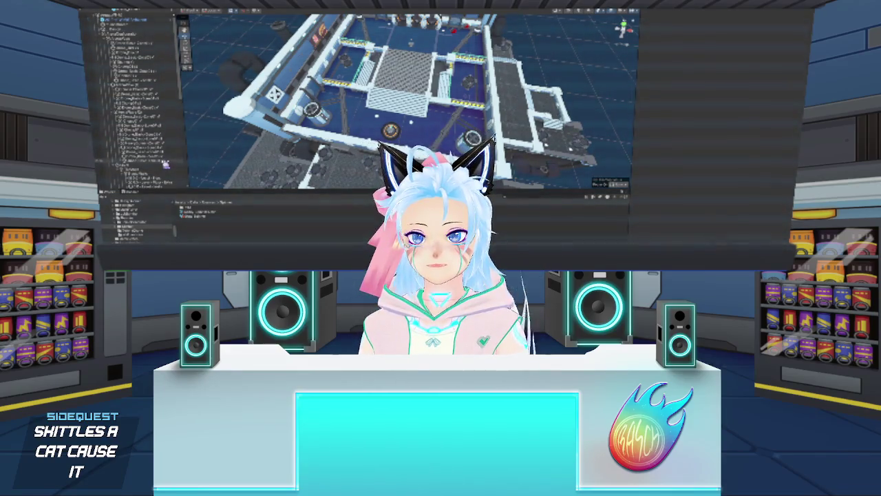
left_click(166, 157)
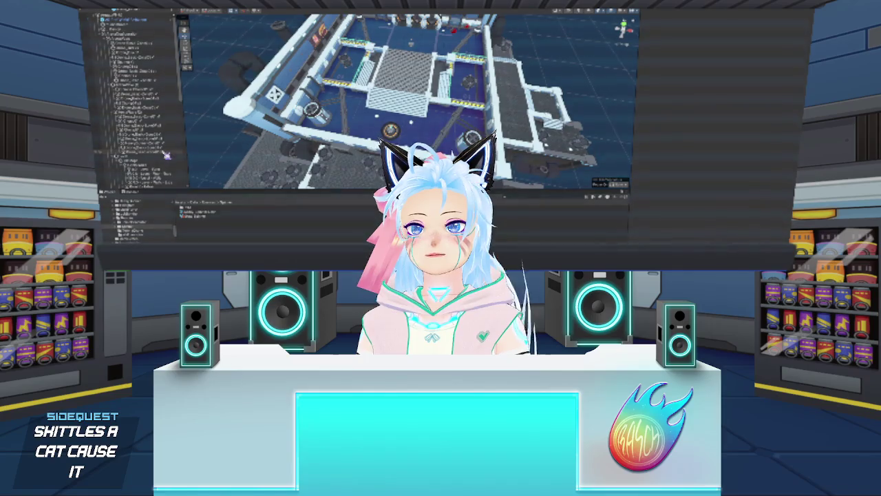
left_click(166, 153)
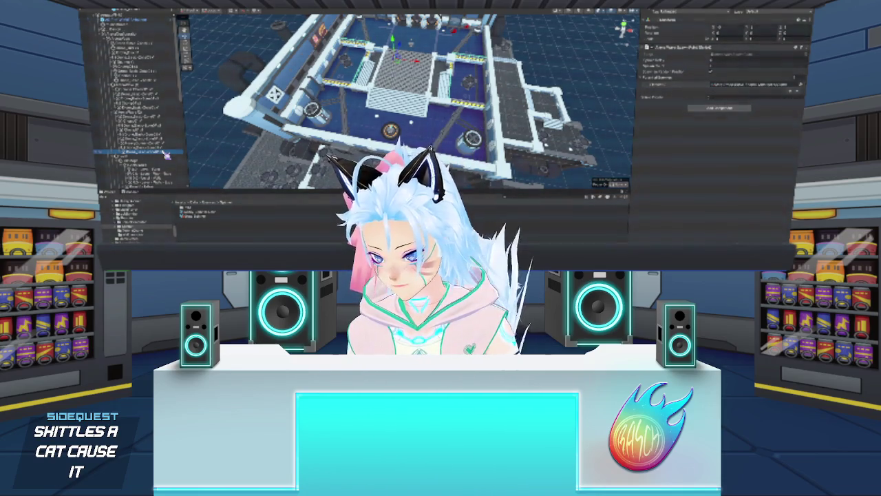
left_click(164, 119)
left_click(152, 122)
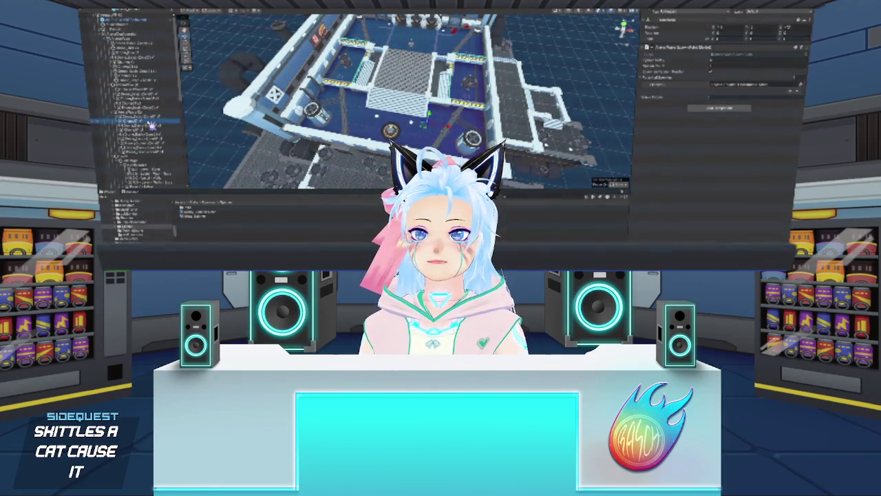
left_click(430, 114)
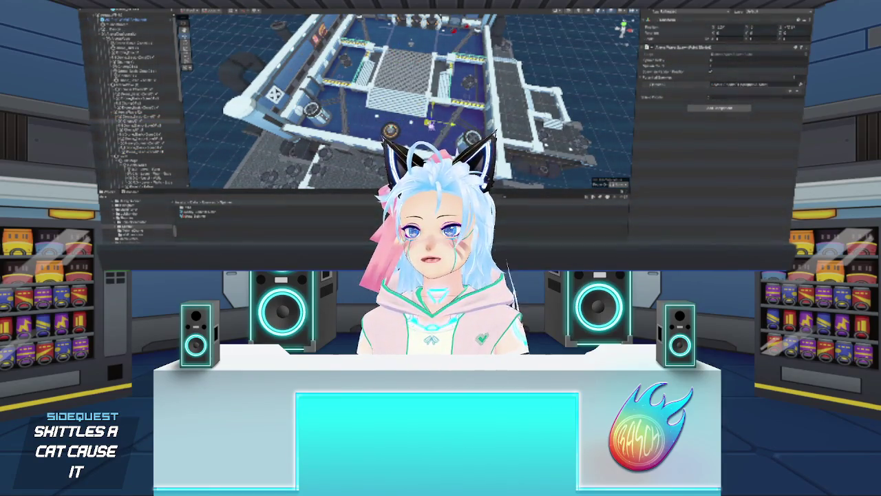
left_click(138, 122)
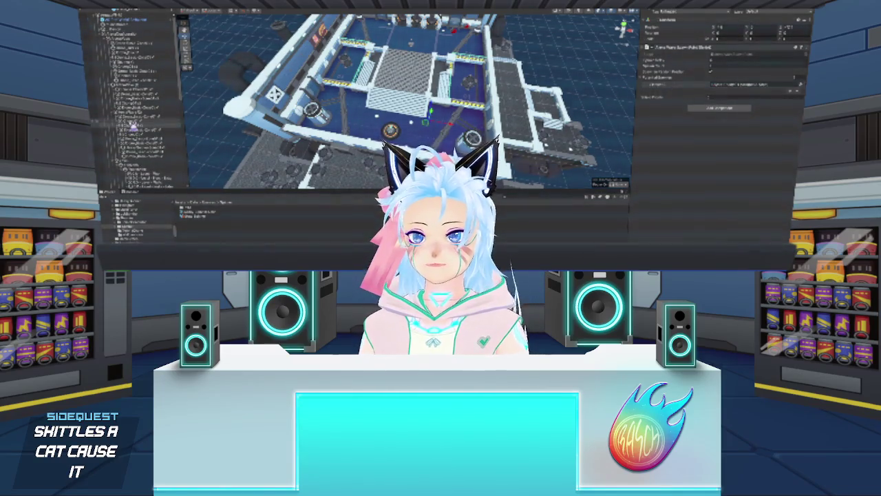
left_click(362, 109)
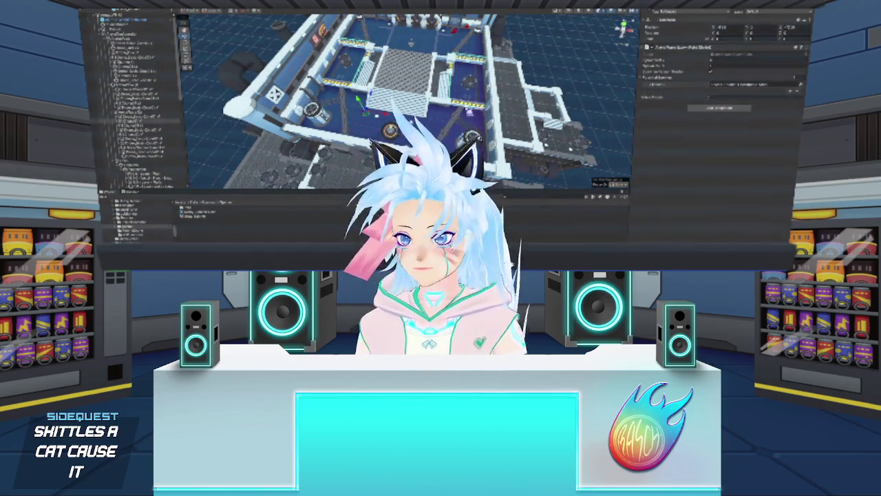
left_click(582, 69)
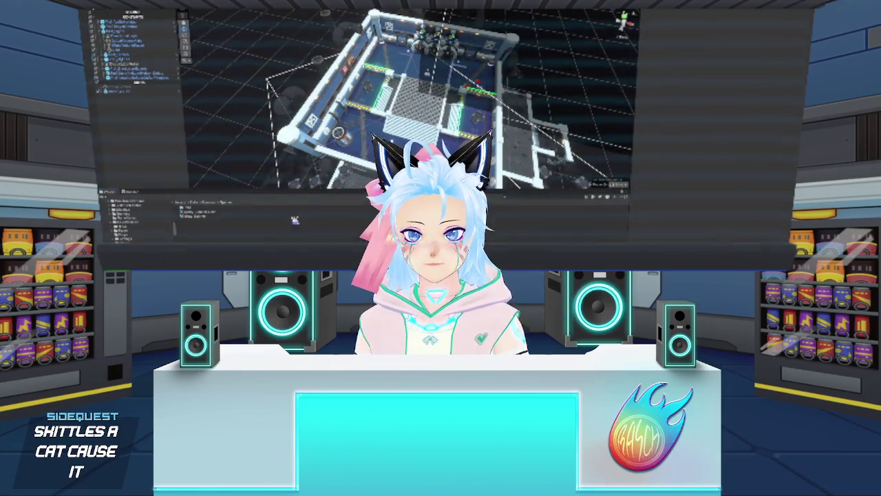
Frame a selected object with F, then browse the Project window into an asset subfolder
left_click(117, 59)
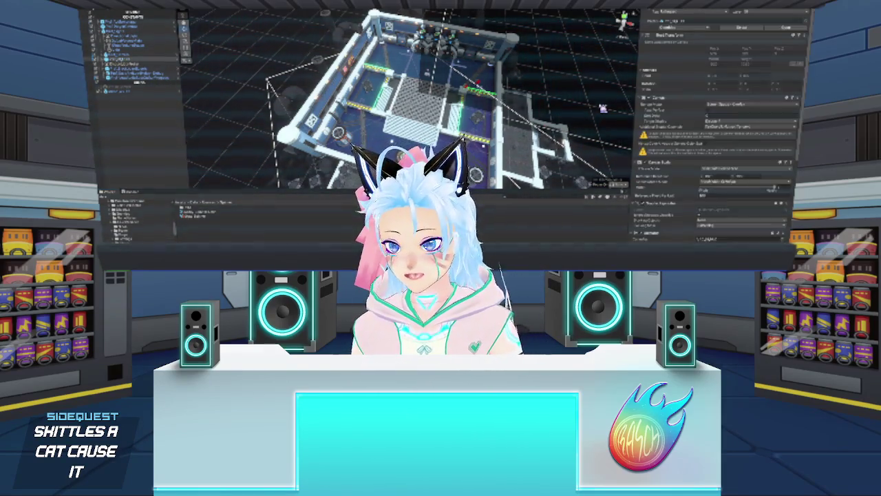
key("f")
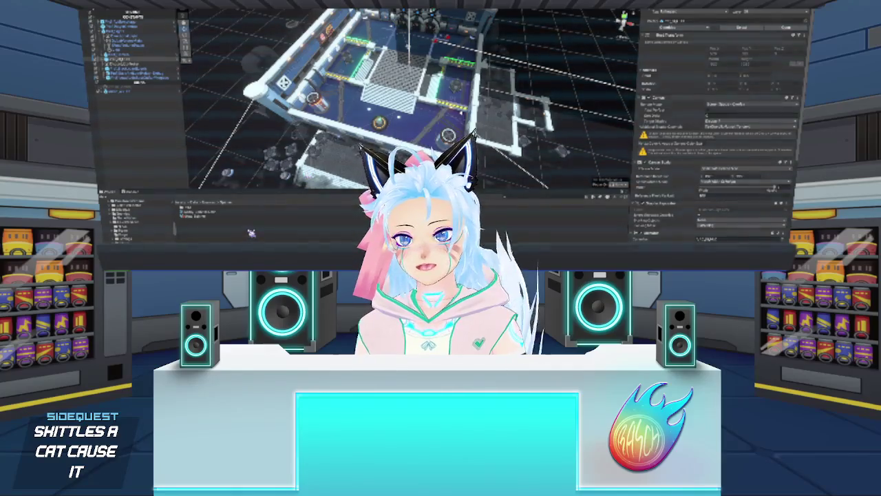
left_click(142, 234)
left_click(131, 238)
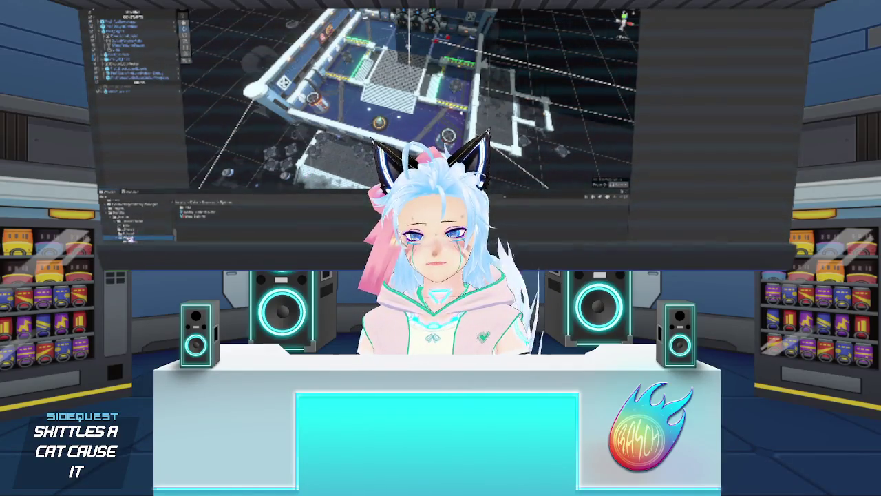
left_click(119, 208)
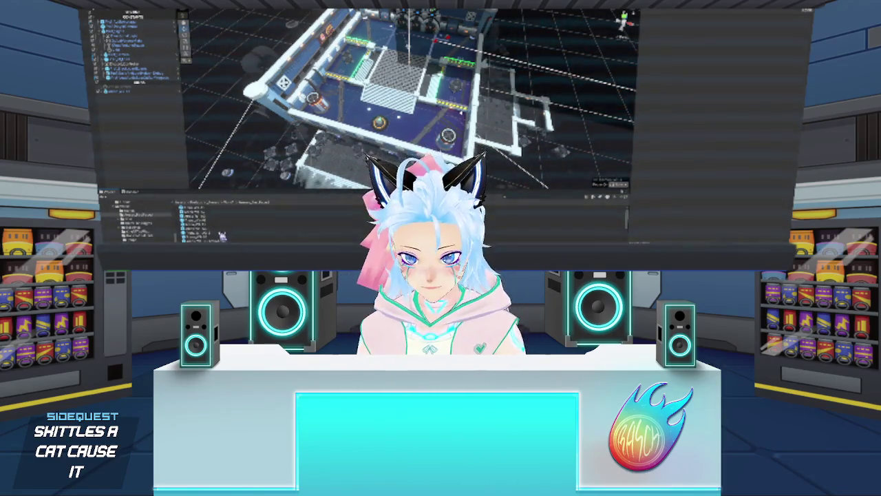
Select all level objects with Ctrl+A, clear with Ctrl+Shift+D, then pick one object
key("ctrl+a")
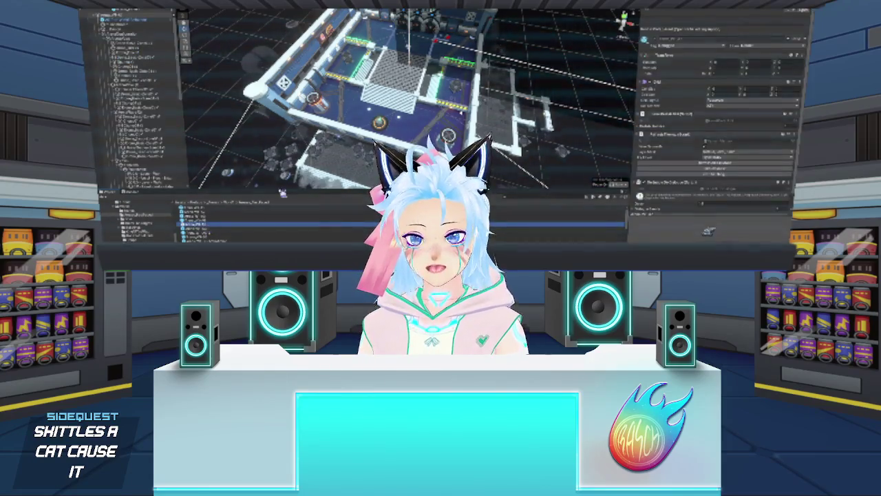
key("f")
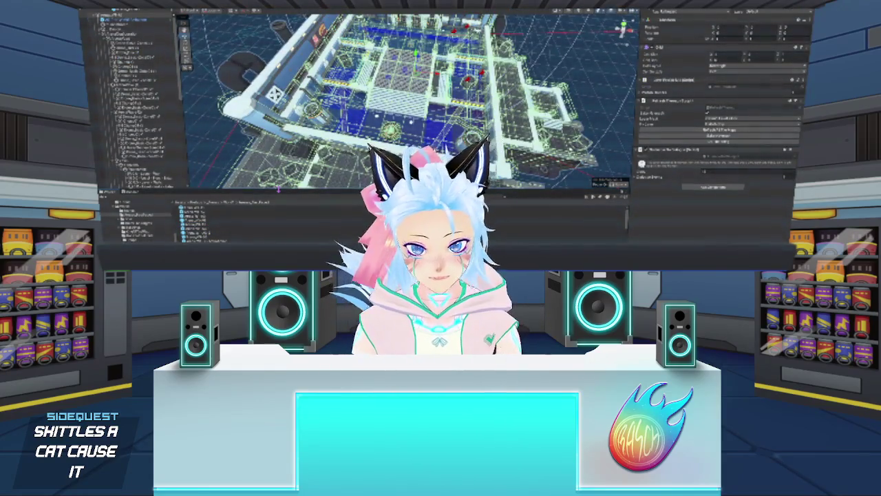
key("ctrl+shift+d")
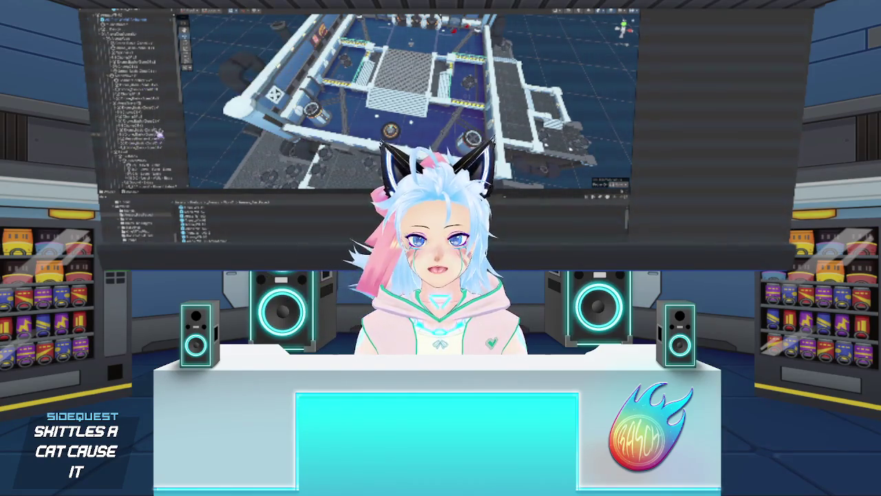
left_click(147, 83)
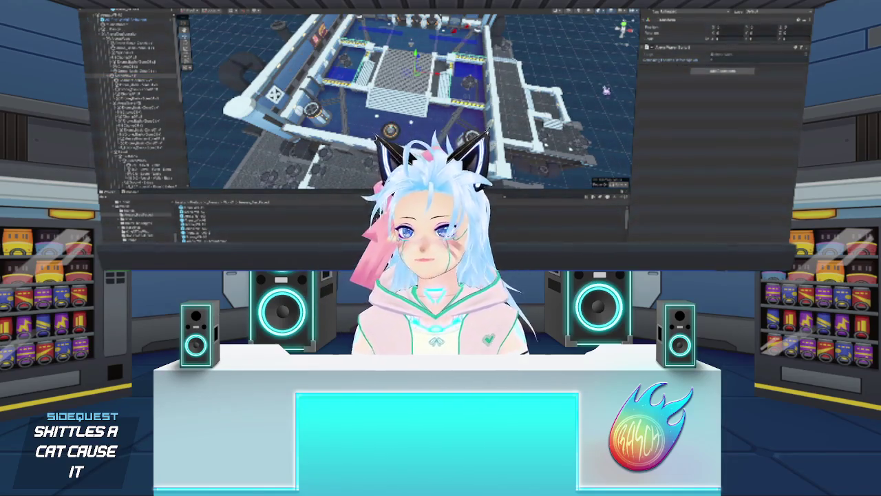
Drag a Hierarchy object into the component's reference field
left_click(217, 110)
left_click(156, 111)
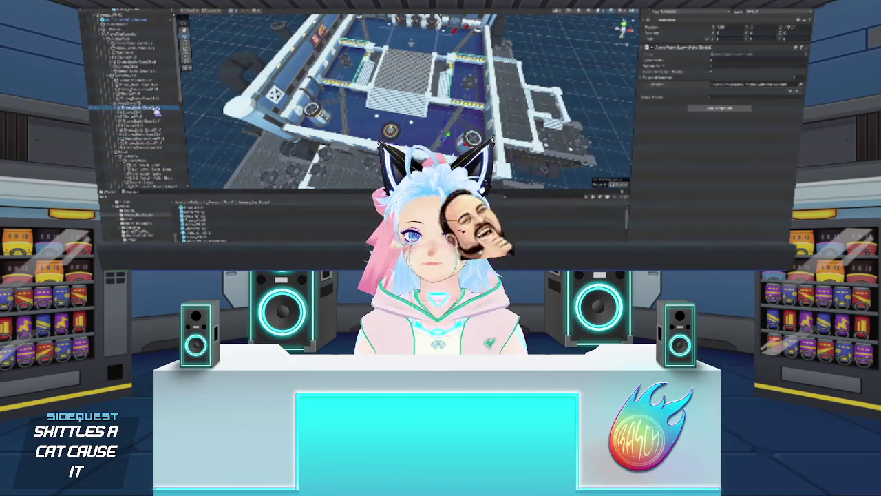
mouse_move(155, 112)
left_mouse_down()
mouse_move(692, 58)
mouse_move(727, 65)
left_mouse_up()
left_click_drag(163, 115, 726, 71)
left_click_drag(148, 117, 711, 58)
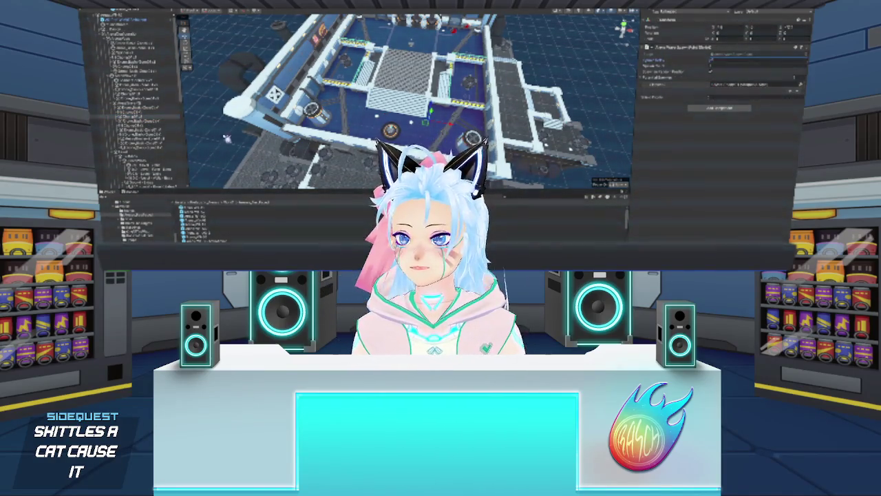
Select the unwanted object in the Hierarchy and delete it from the level
left_click(137, 112)
left_click(138, 126)
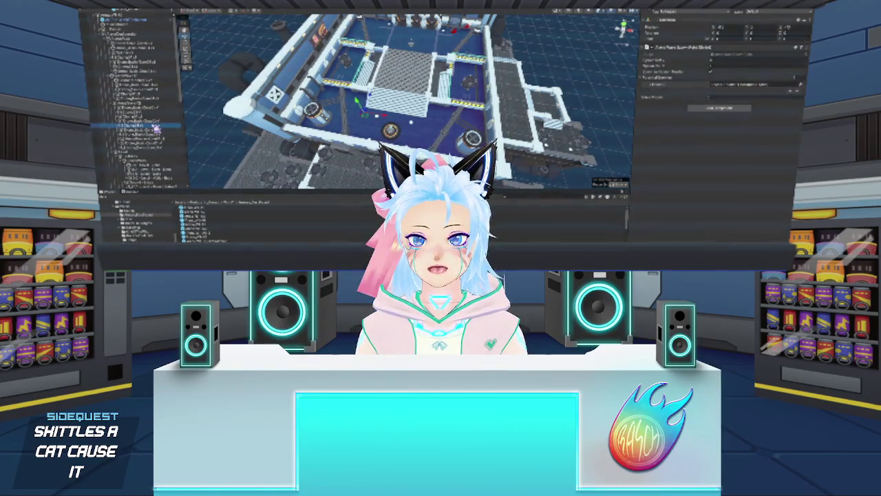
key("Delete")
Inspect the neighbouring objects, including the large wireframe object, then deselect
left_click(138, 120)
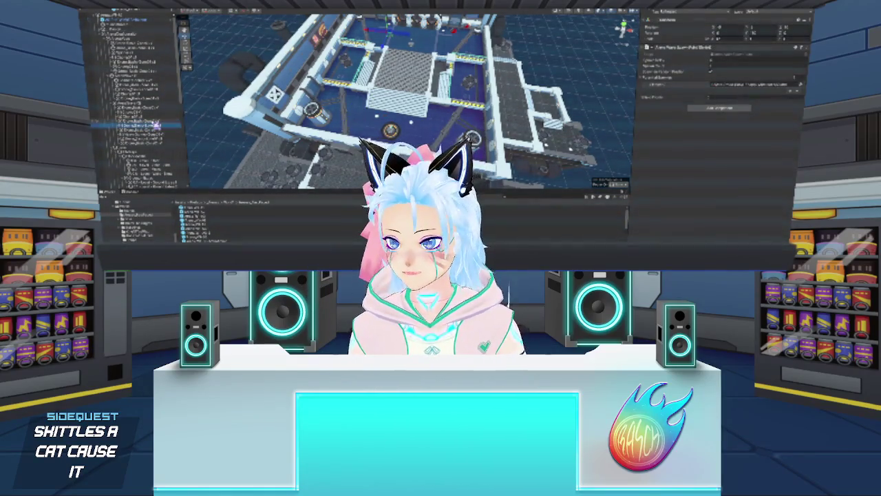
key("Down")
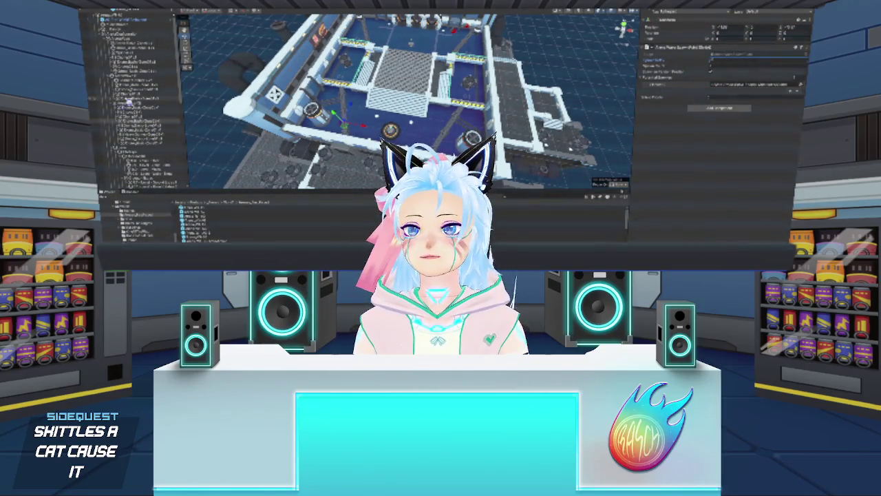
left_click(138, 108)
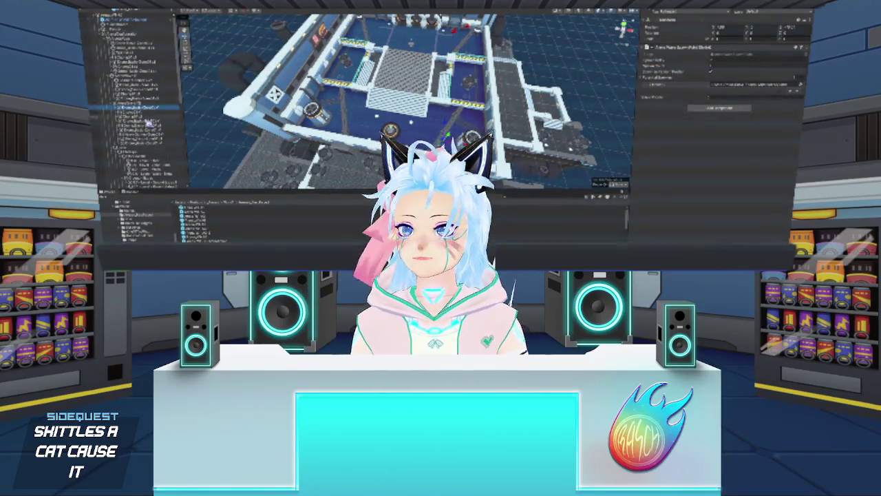
left_click(155, 129)
key("Down")
key("Down")
key("Down")
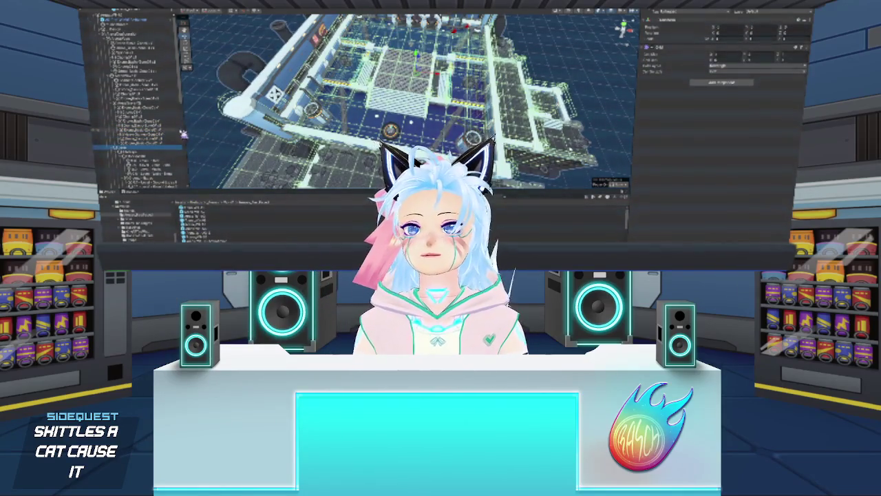
left_click(180, 138)
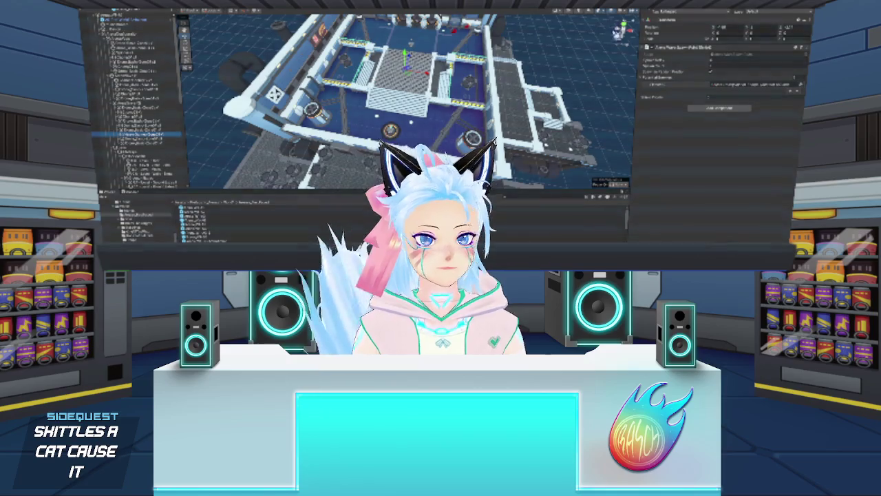
left_click(580, 95)
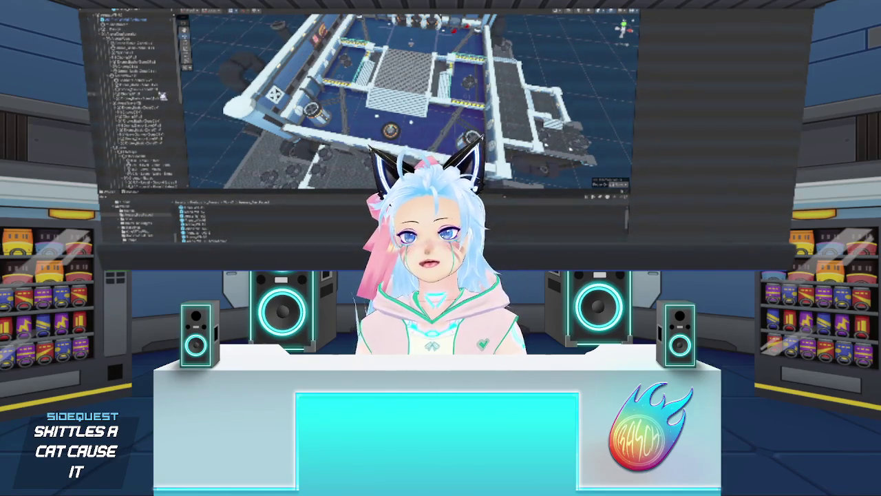
left_click(144, 47)
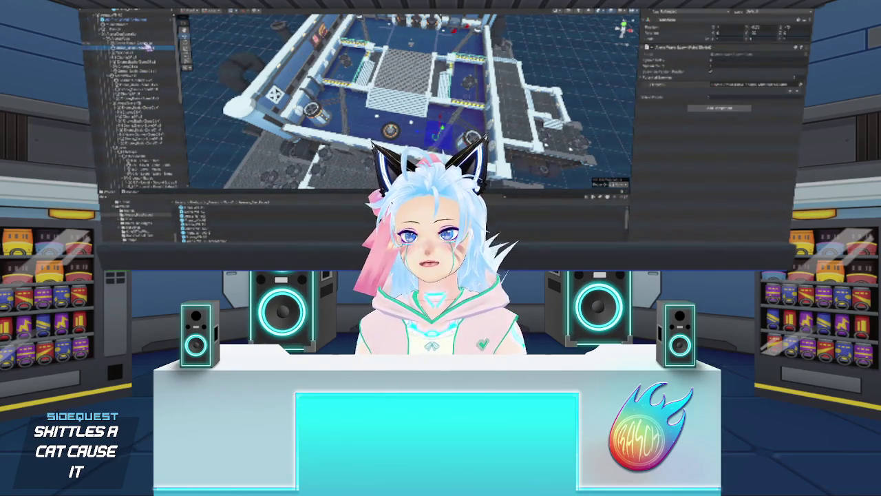
left_click(148, 132)
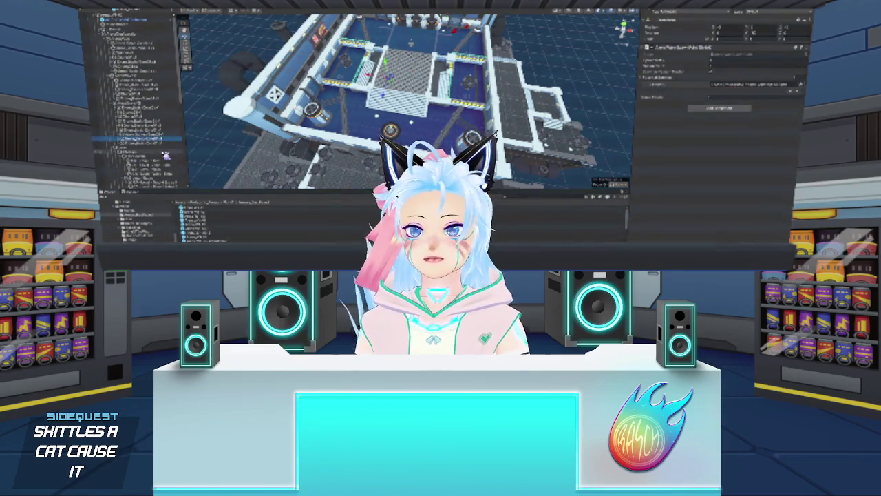
key("Up")
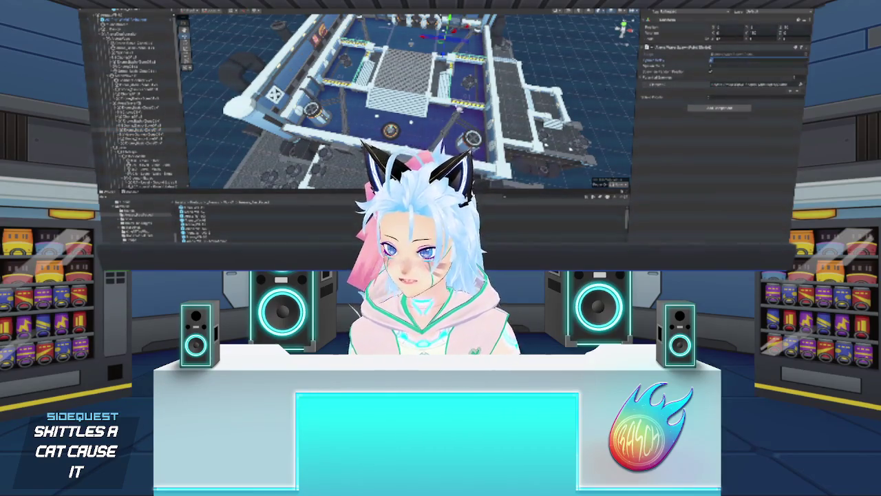
key("Up")
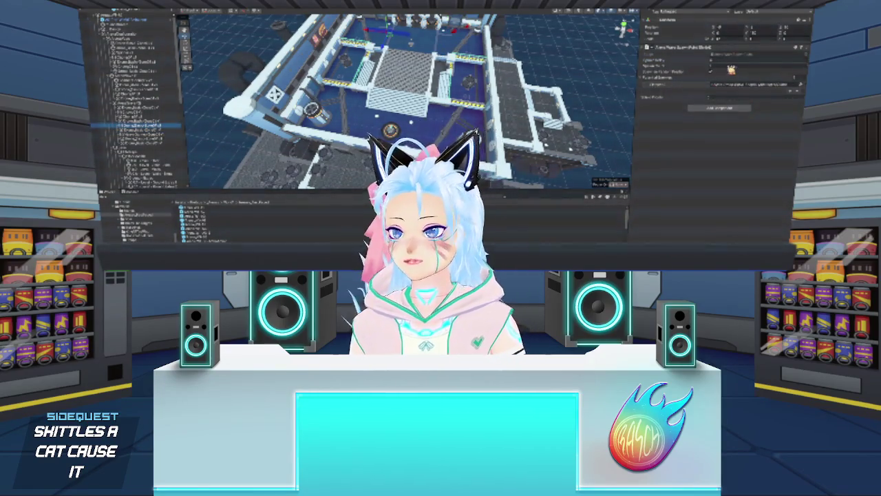
key("Up")
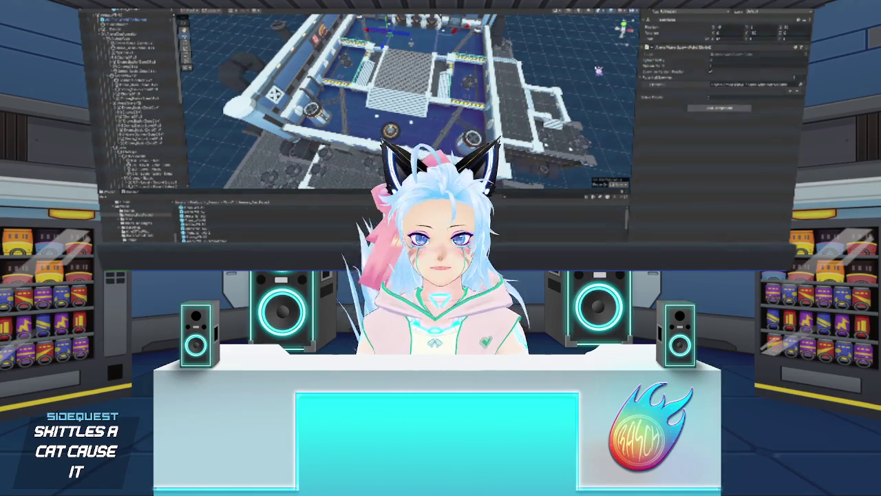
key("Up")
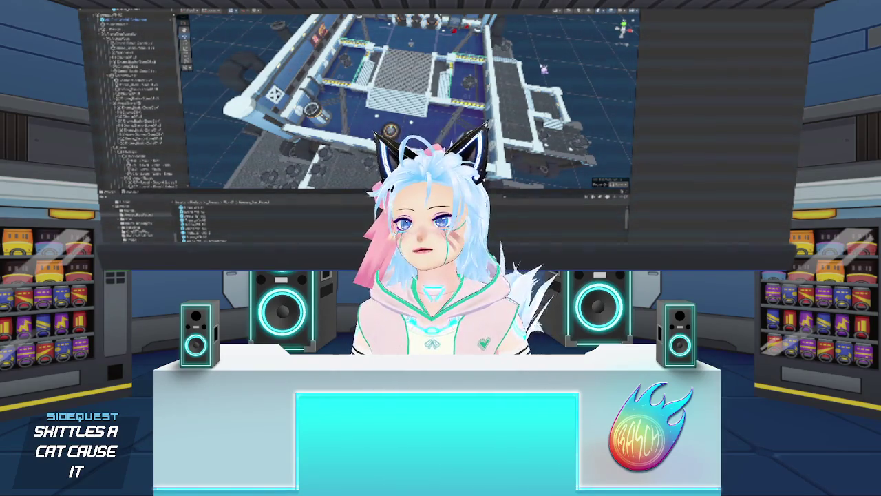
Orbit the level to a more top-down view
mouse_move(539, 109)
left_mouse_down()
mouse_move(503, 121)
mouse_move(517, 113)
left_mouse_up()
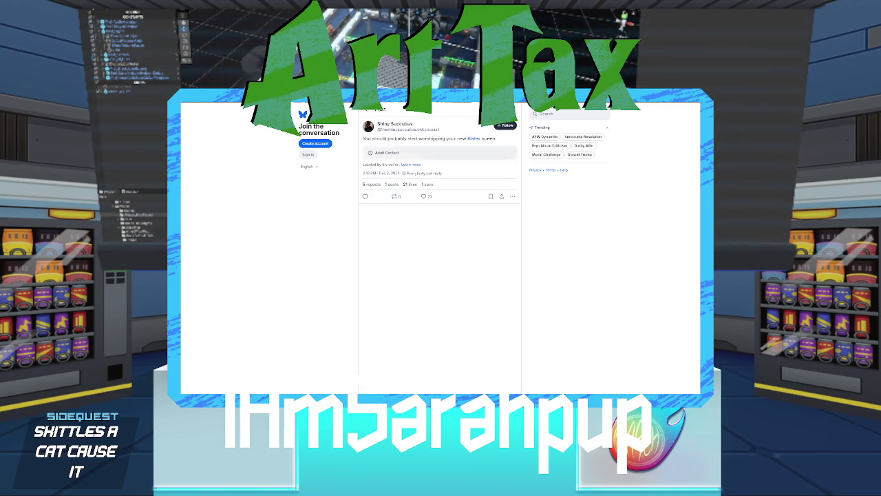
Read the Adult Content label's explanation, close it, and go to Bluesky's sign-in page
left_click(386, 152)
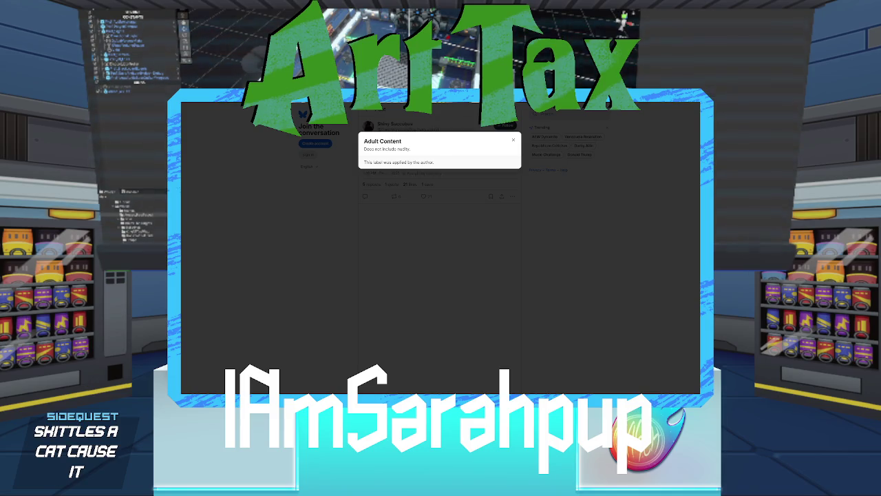
key("Escape")
left_click(386, 152)
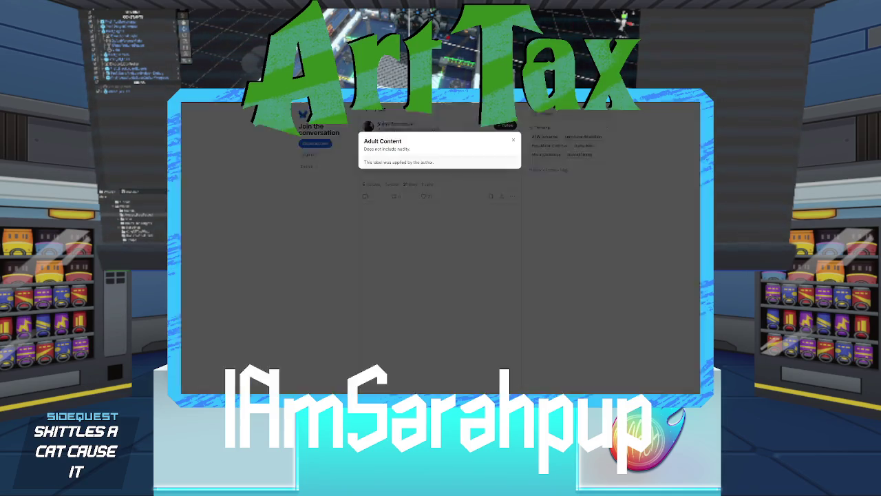
key("Escape")
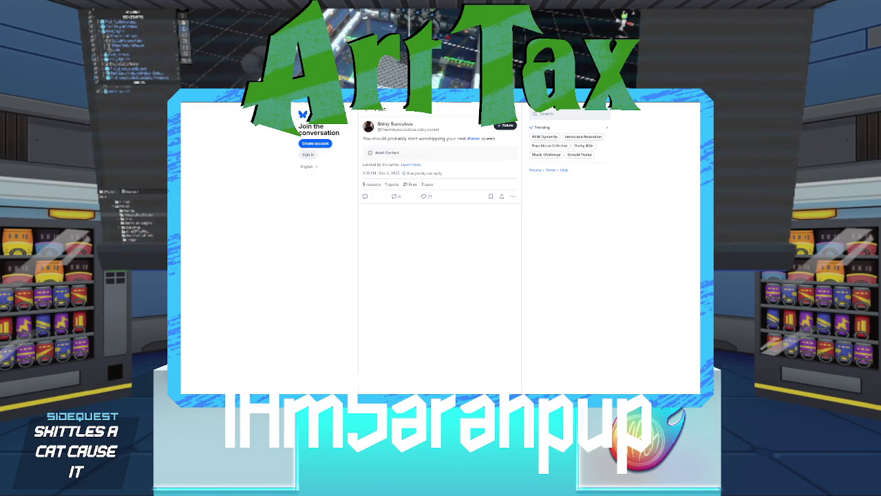
left_click(307, 155)
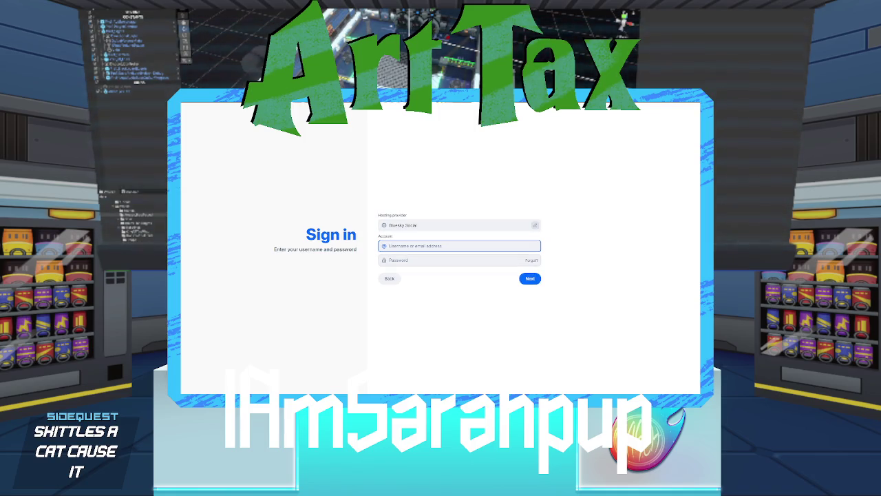
Sign in with the account handle and password, then reveal the post's four hidden images
type("basicfrie")
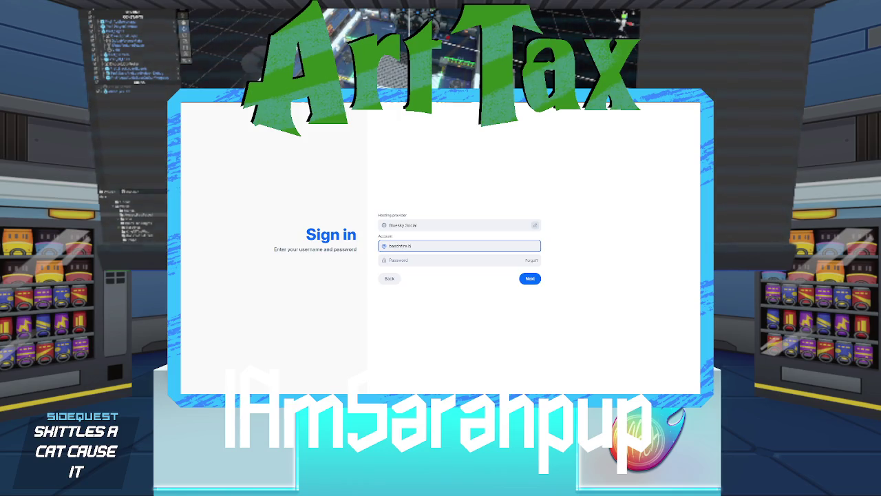
type(".bsky.social")
key("Tab")
type("*******")
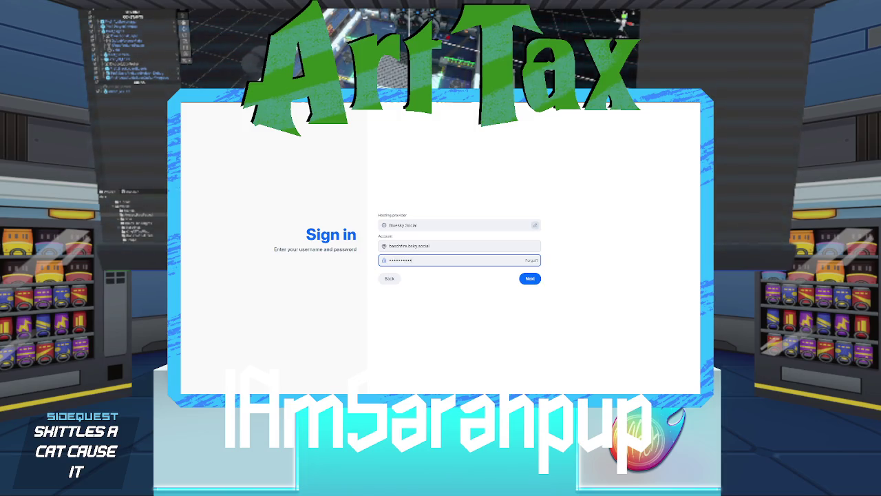
key("Return")
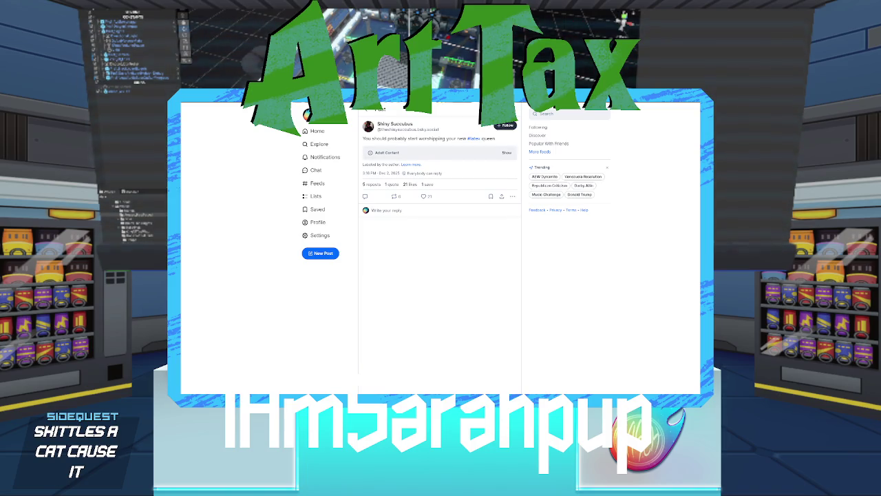
left_click(507, 152)
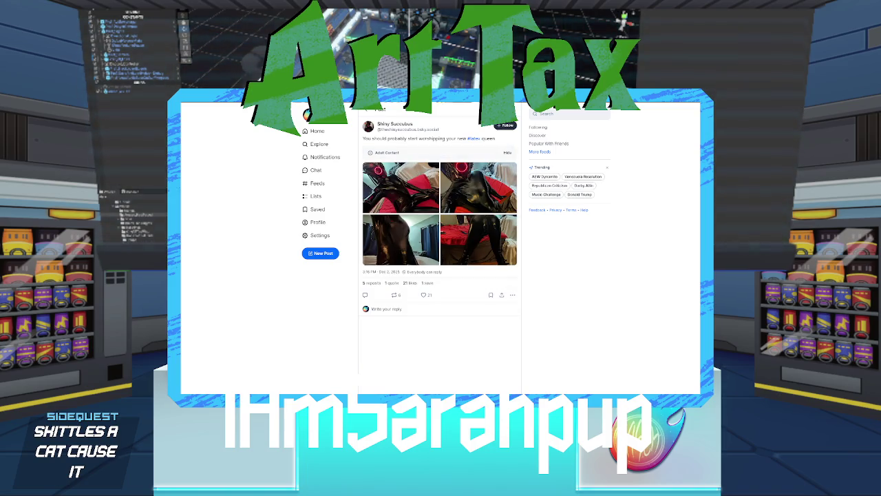
View the first image full size, then return to Unity and select the spaceship level prefab
left_click(401, 187)
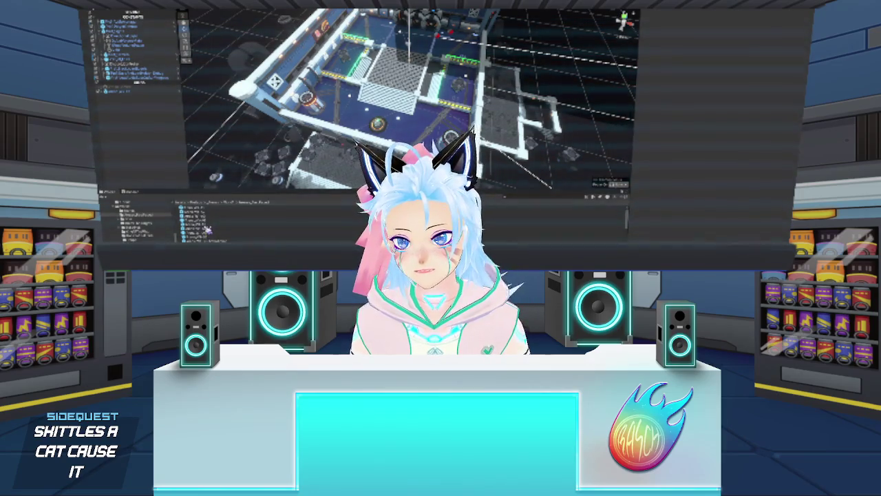
left_click(204, 226)
Open the spaceship level prefab for editing and scroll down the Hierarchy
double_click(204, 226)
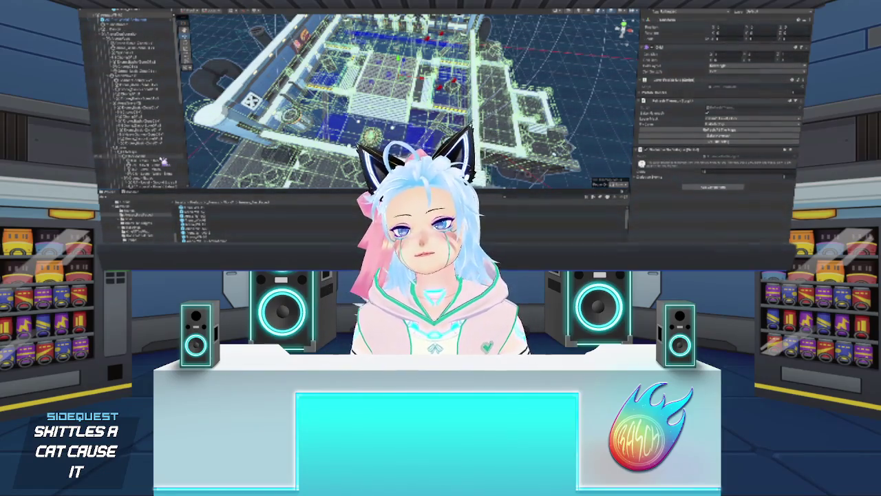
scroll(166, 158, "down", 3)
scroll(178, 141, "down", 5)
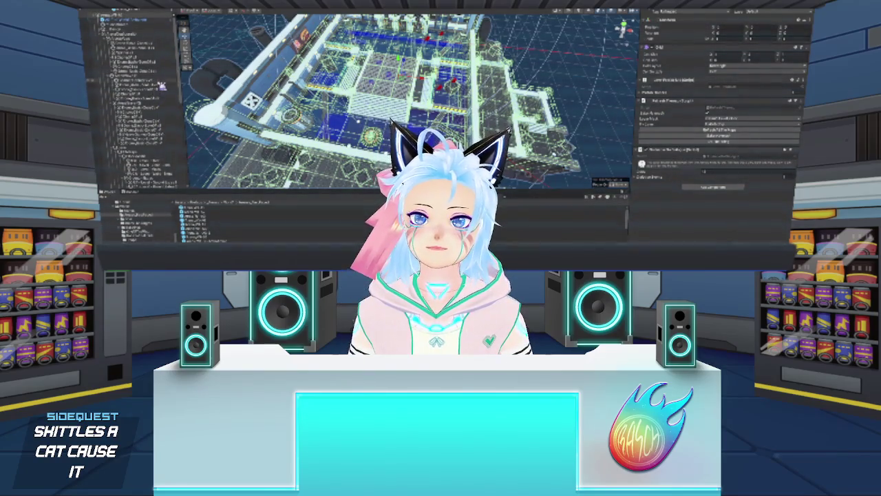
Inspect several level objects, edit a component field, then clear the selection
left_click(164, 140)
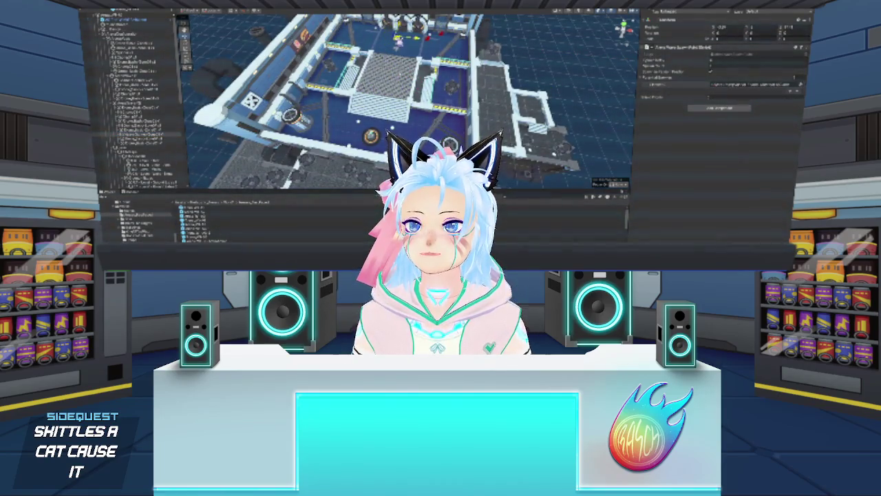
left_click(166, 139)
left_click(165, 133)
left_click(164, 147)
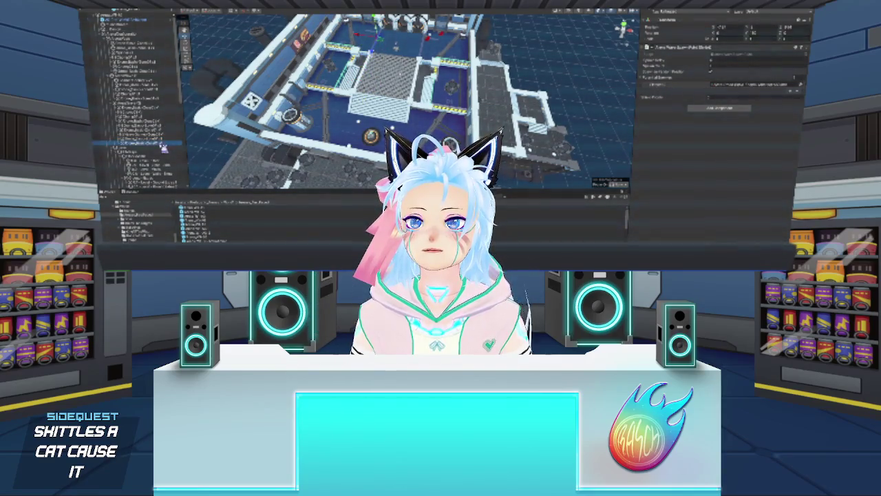
left_click(162, 143)
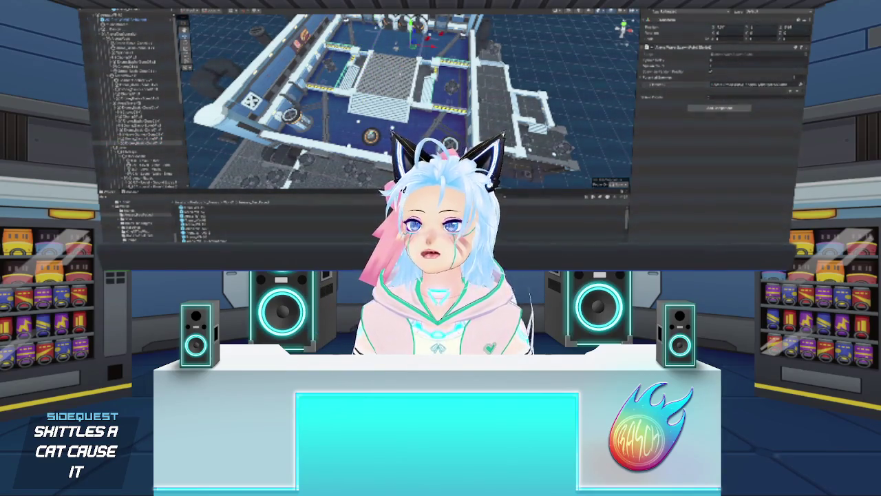
left_click(164, 133)
left_click(737, 59)
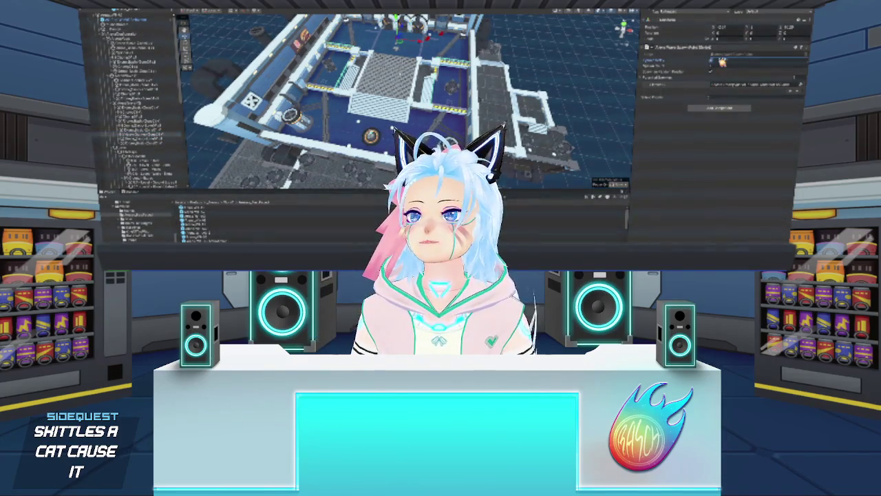
left_click(165, 142)
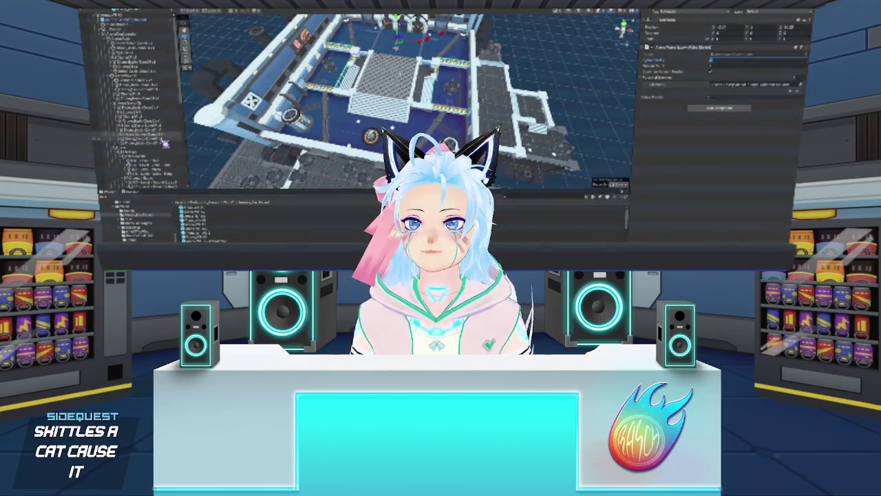
left_click(166, 141)
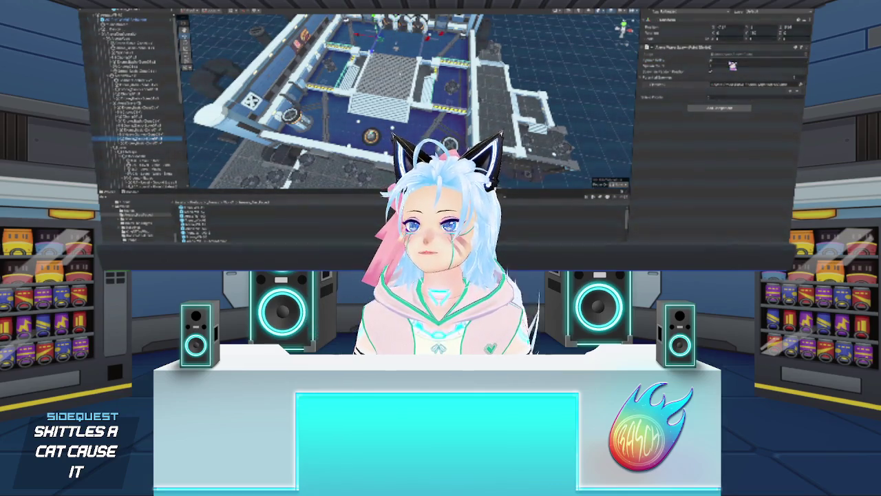
left_click(166, 145)
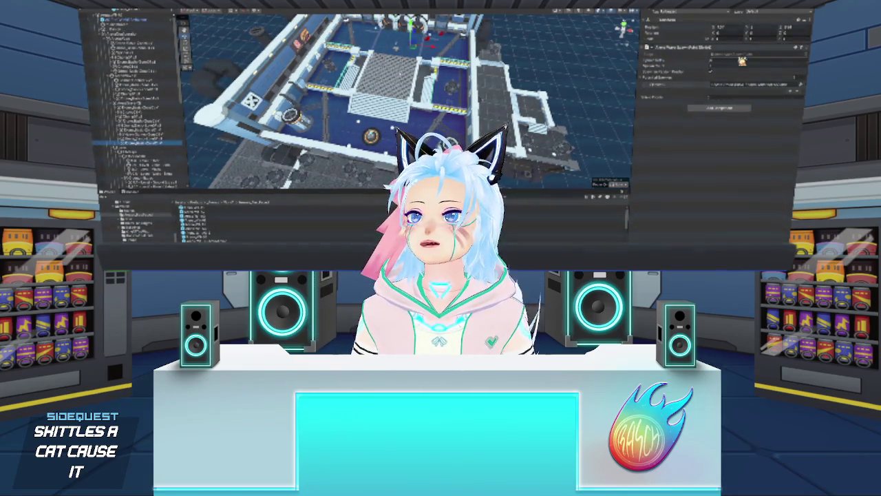
left_click(596, 103)
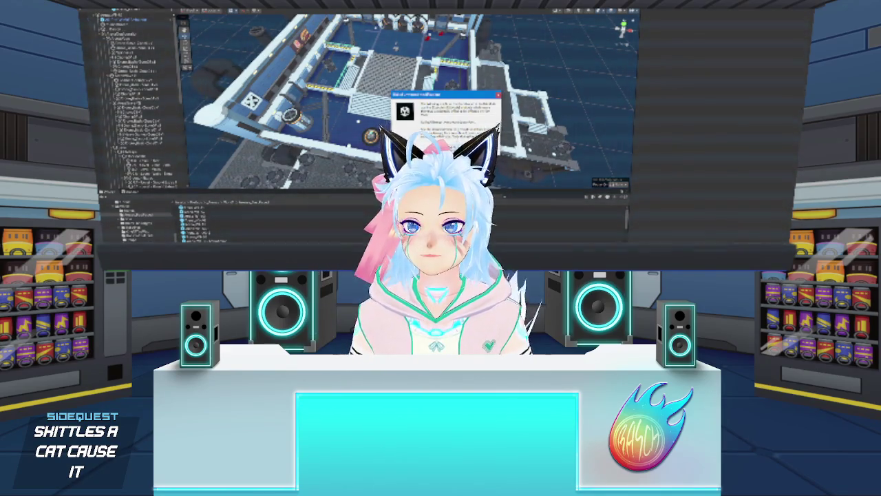
Dismiss the Unity message dialog and select the object to configure
key("Return")
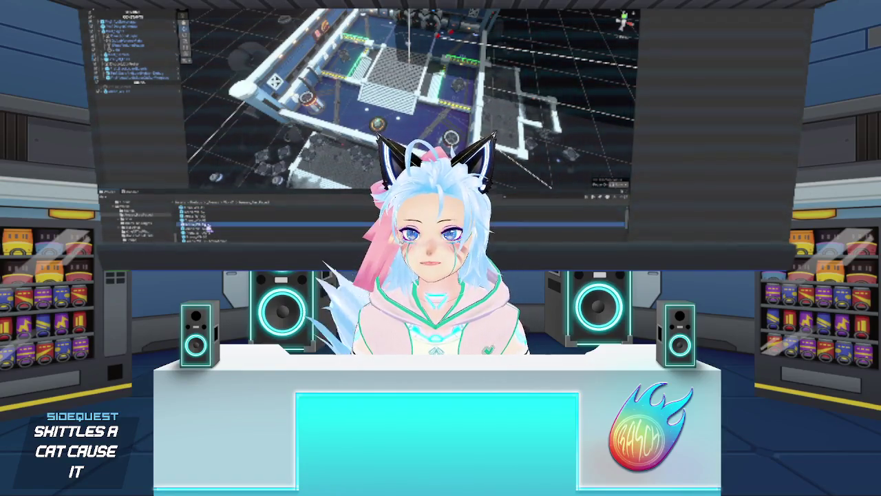
left_click(138, 38)
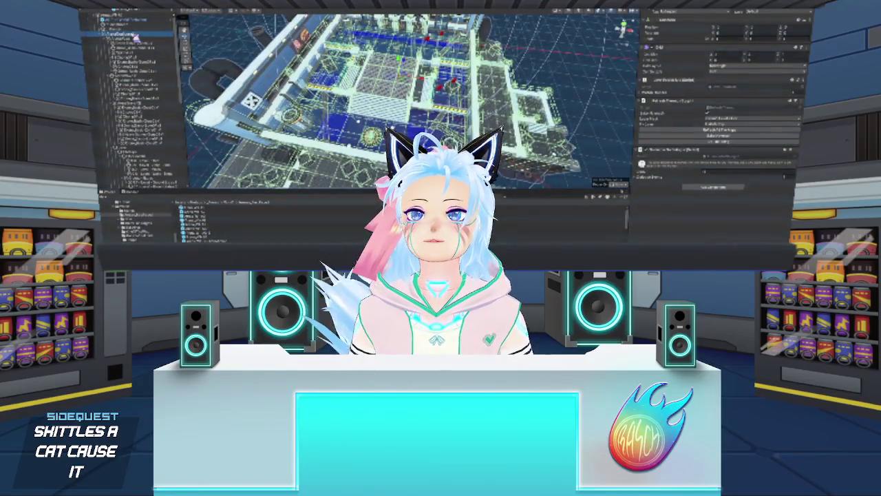
Add the chosen component to the object and set its slider to the lowest value
left_click(721, 91)
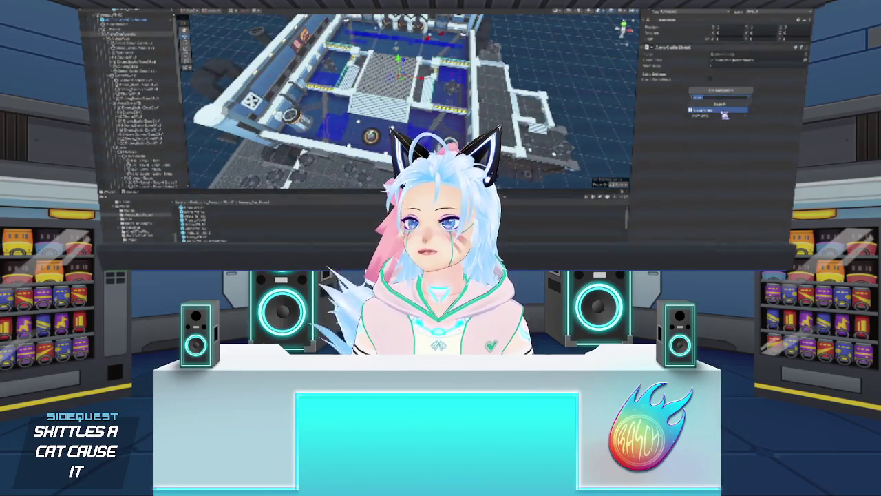
left_click(720, 109)
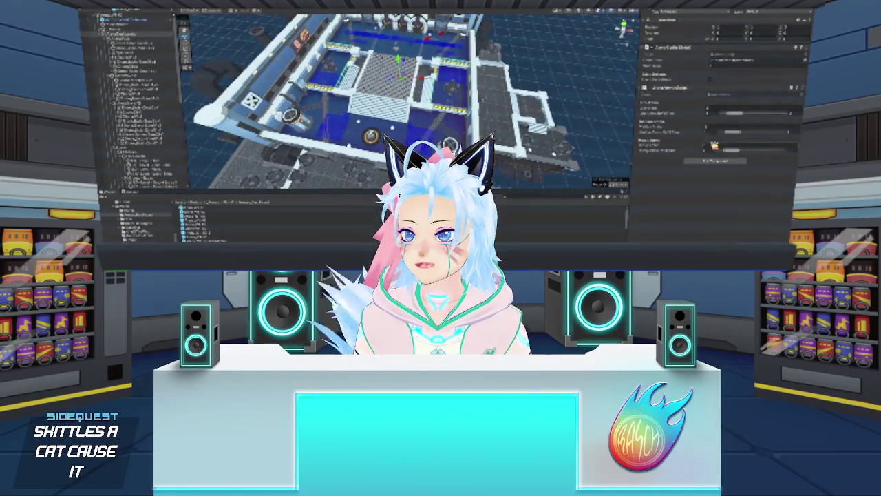
left_click(707, 147)
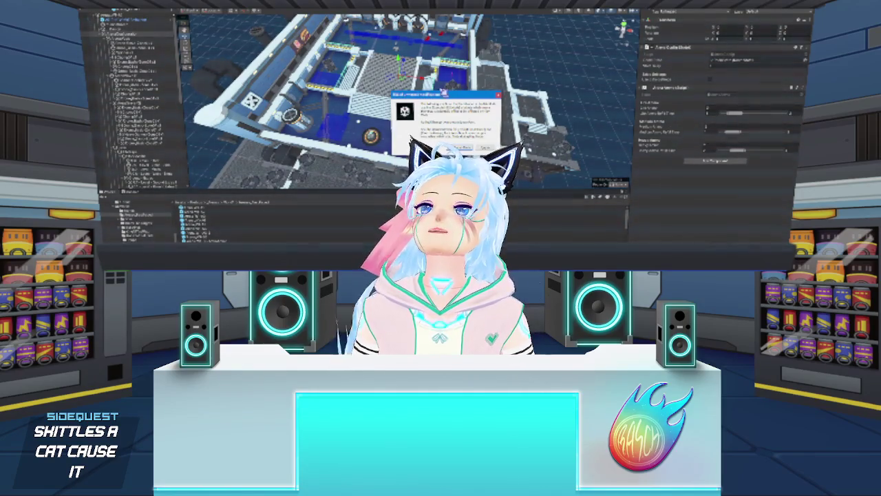
Dismiss the Unity message dialog and select a different object to inspect
key("Return")
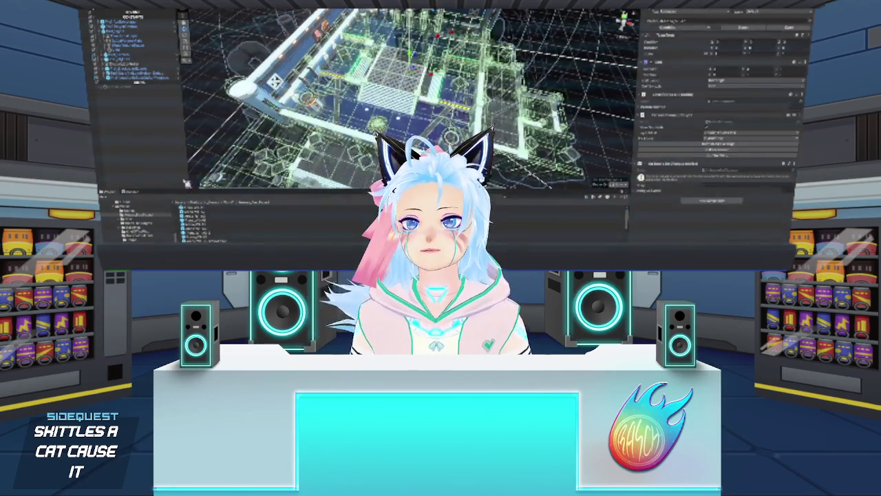
left_click(158, 121)
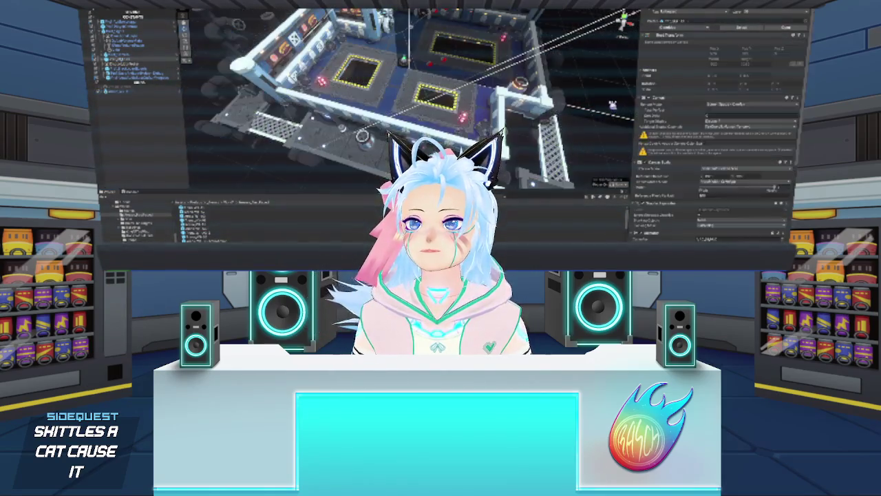
double_click(205, 232)
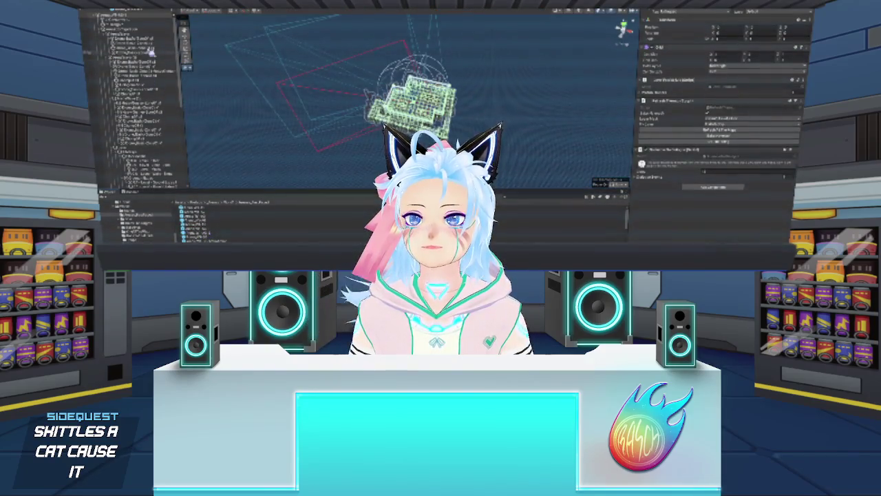
left_click(148, 31)
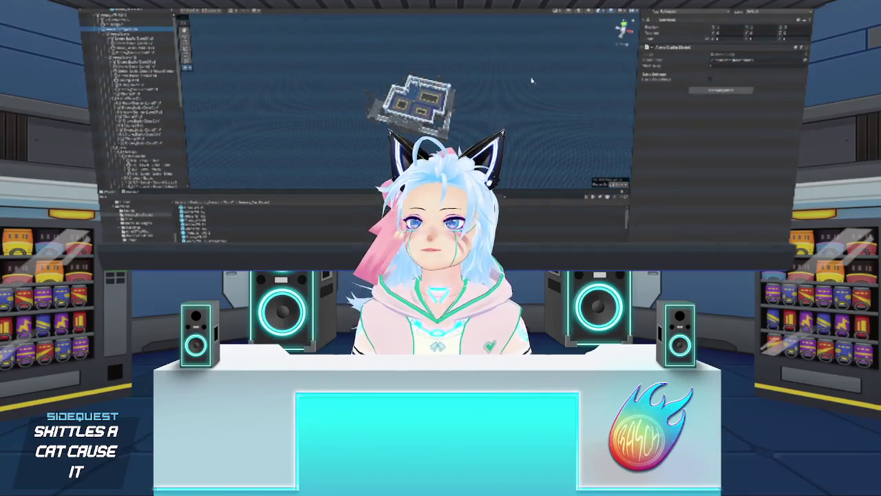
left_click(750, 89)
left_click(702, 114)
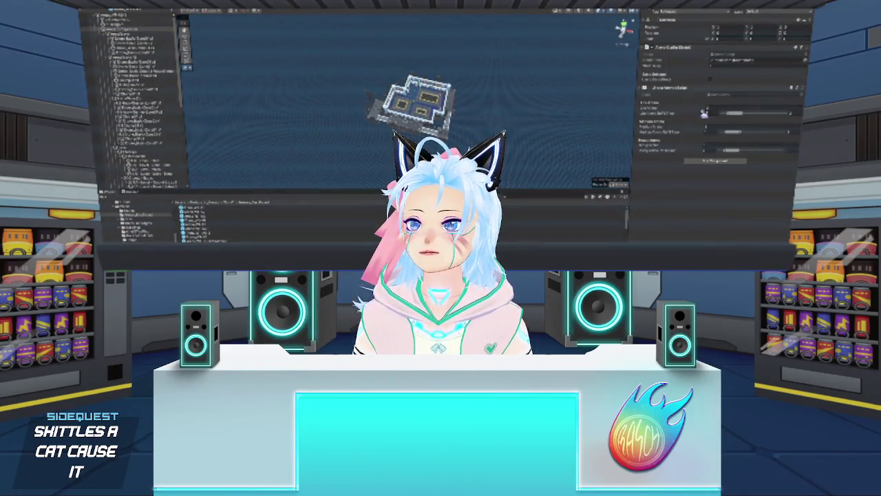
key("f")
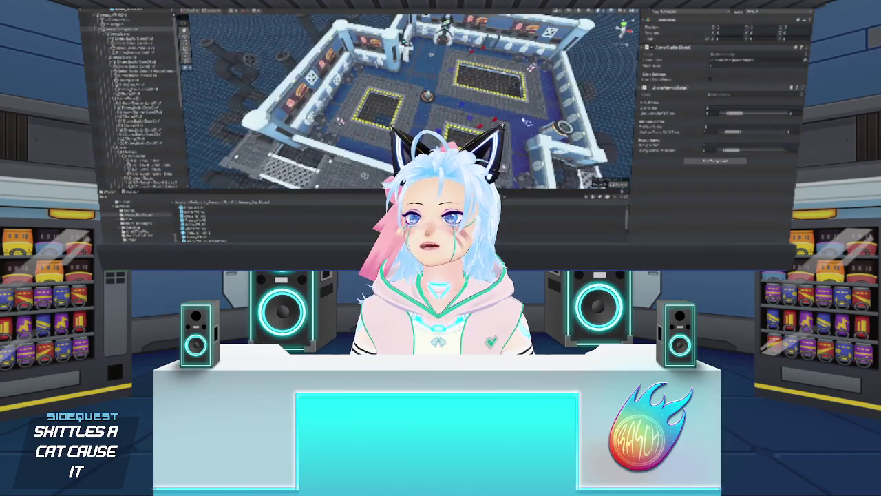
left_click(144, 44)
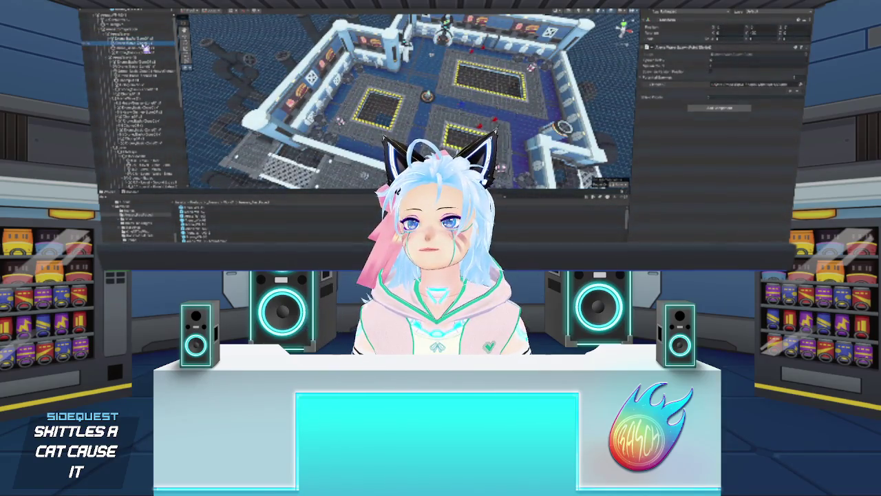
left_click(159, 58)
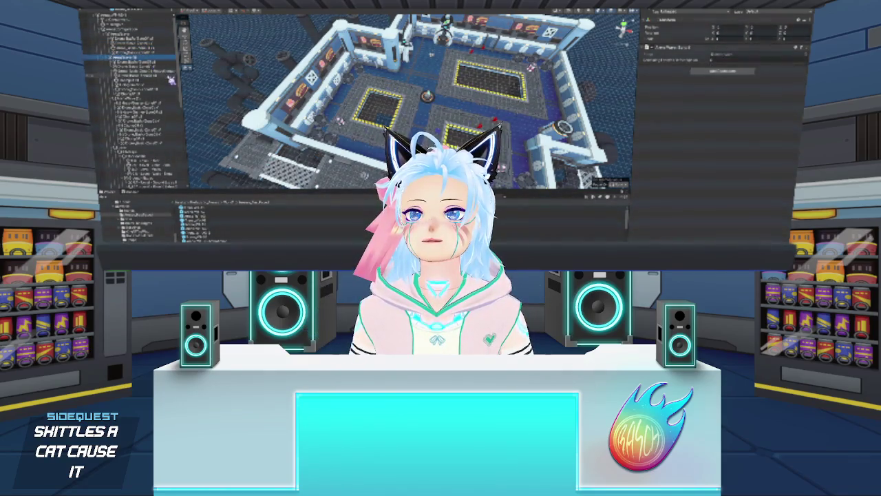
key("Down")
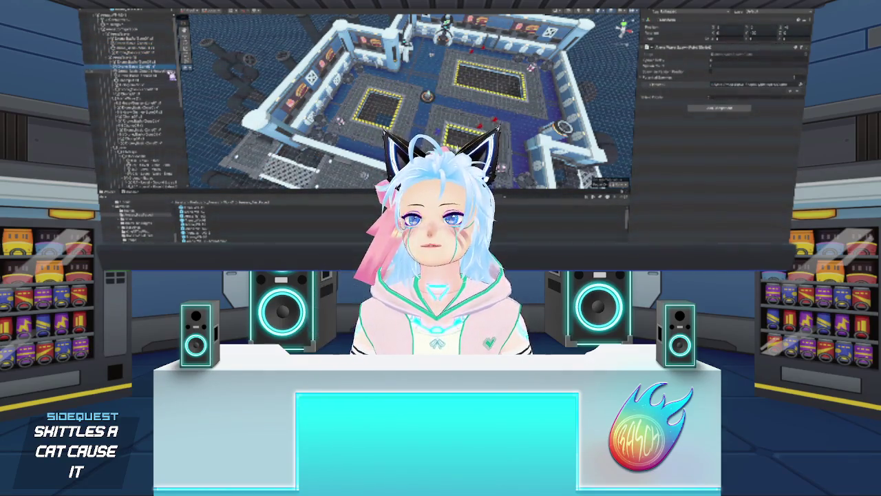
left_click(171, 71)
left_click(167, 78)
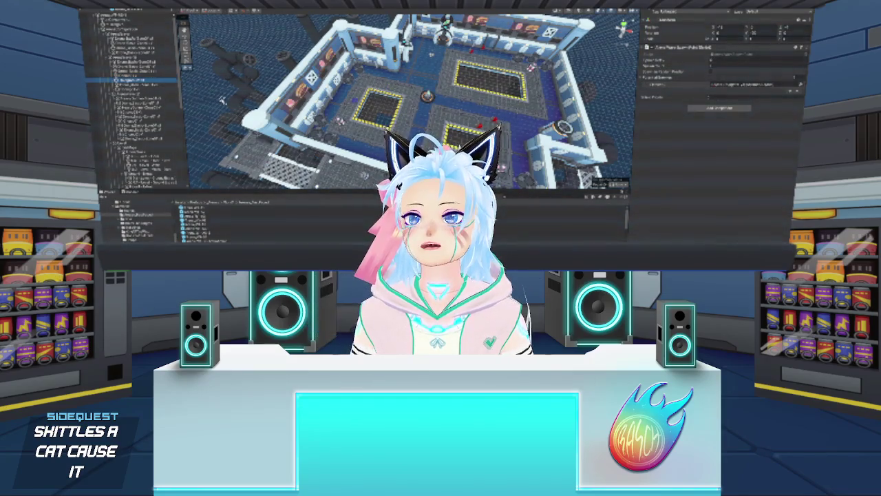
left_click(171, 83)
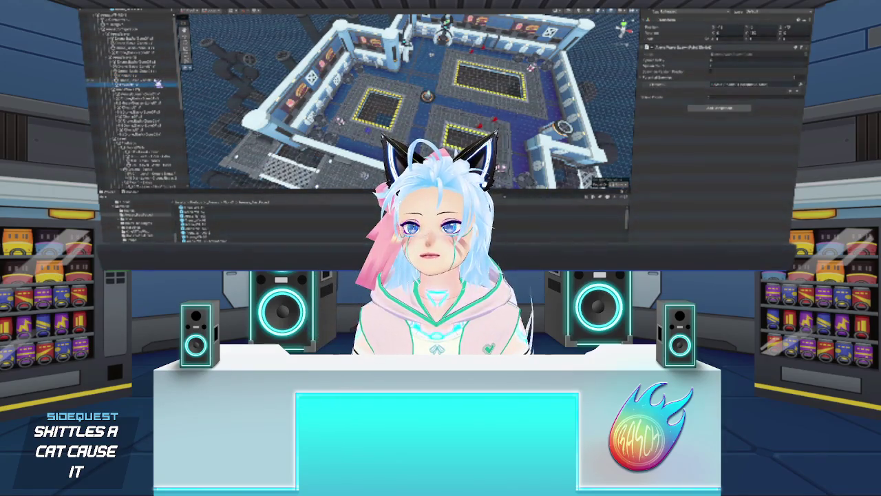
left_click(149, 74)
left_click(146, 73)
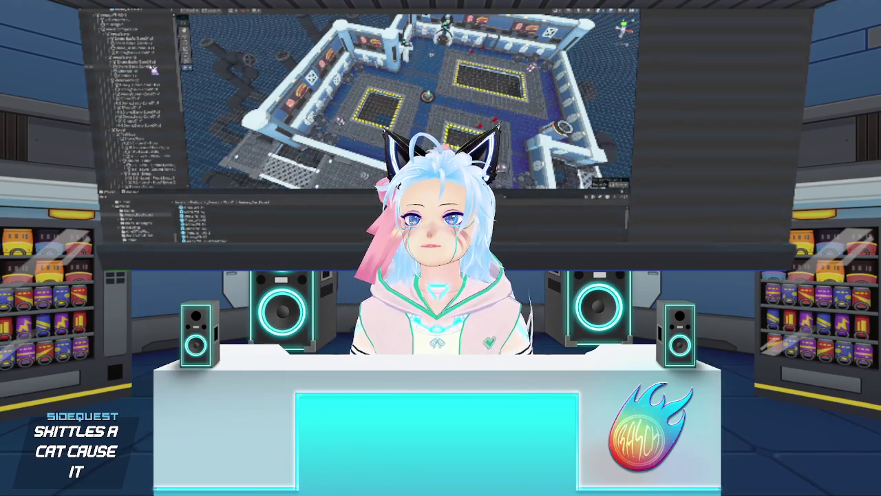
left_click(150, 68)
left_click(148, 84)
left_click(138, 82)
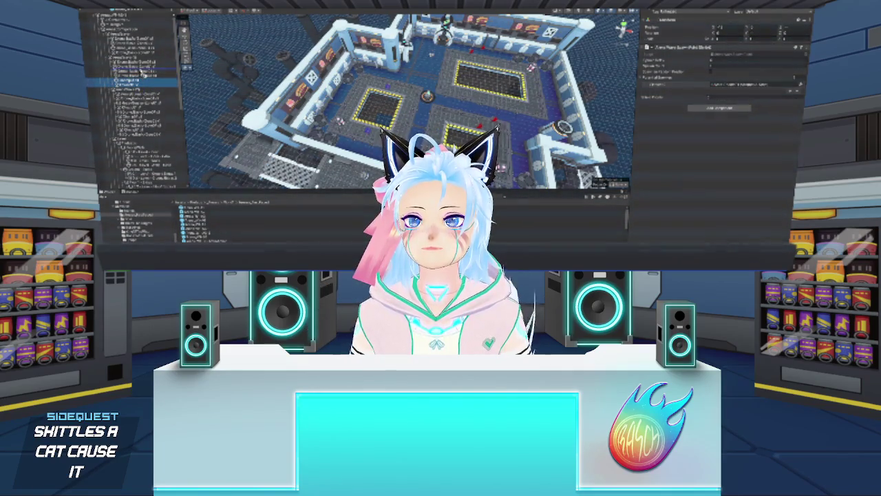
left_click(146, 72)
left_click(155, 62)
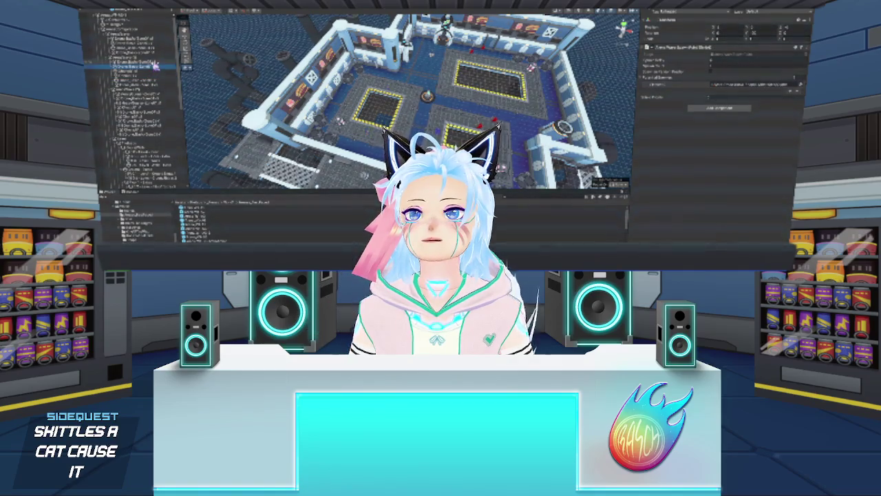
left_click(150, 67)
left_click(139, 72)
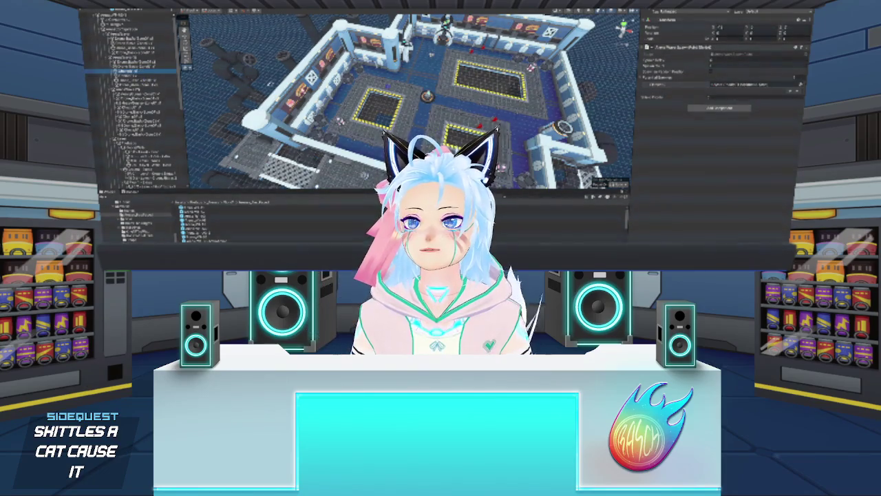
left_click(139, 76)
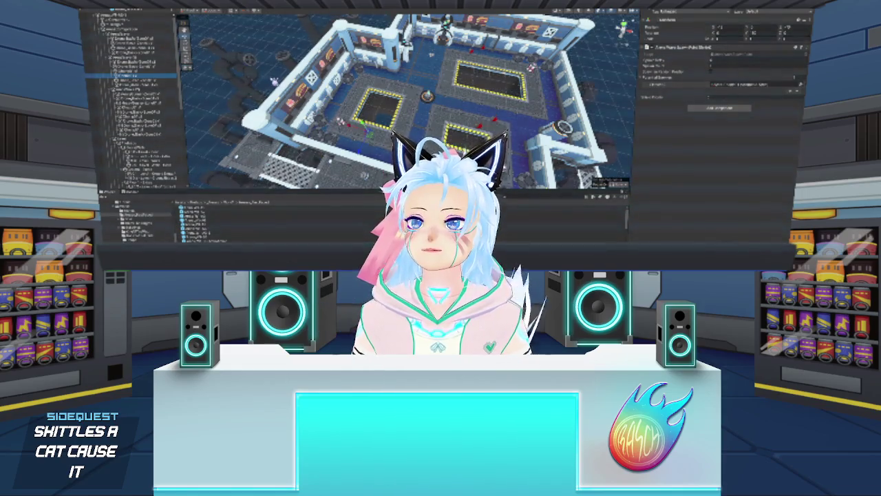
left_click(451, 98)
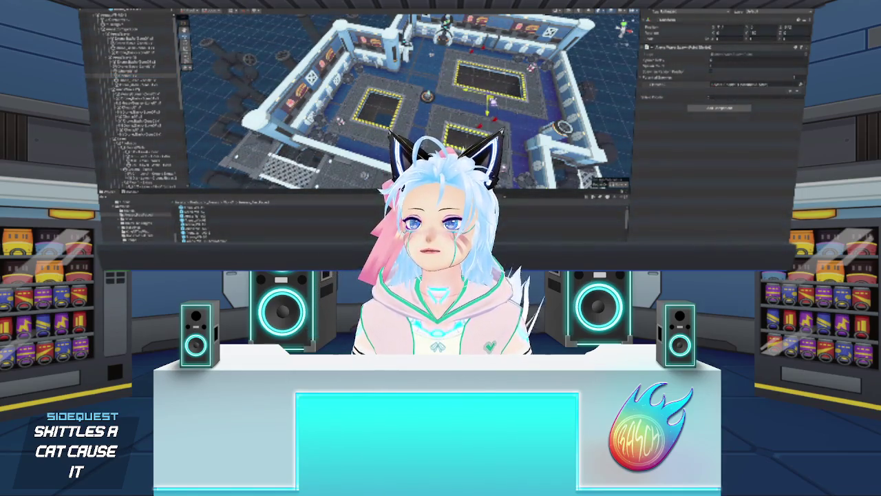
left_click(394, 85)
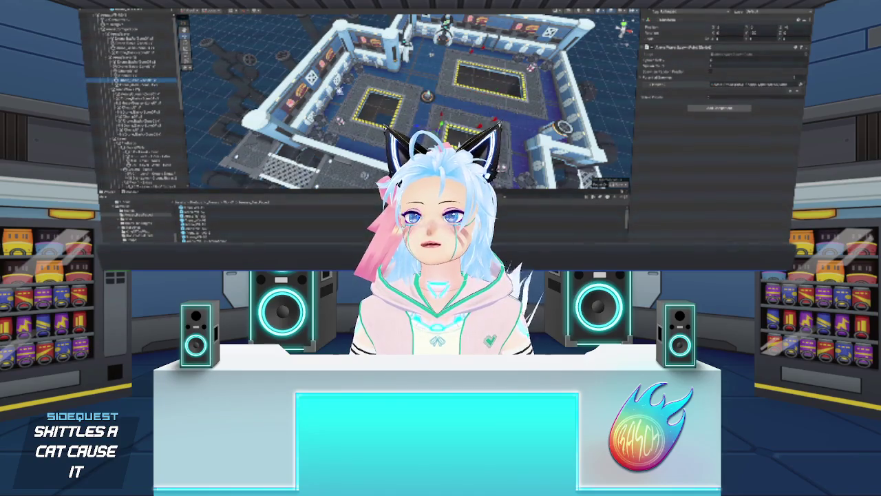
left_click(138, 85)
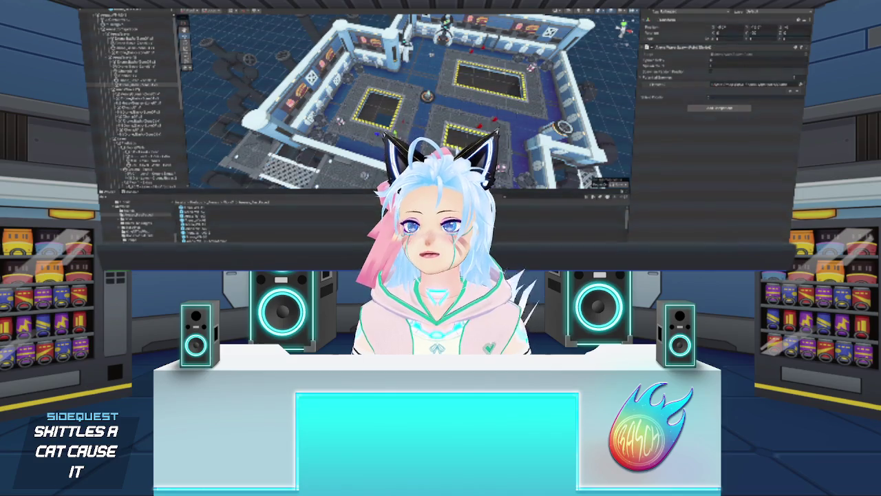
left_click(138, 75)
left_click(739, 59)
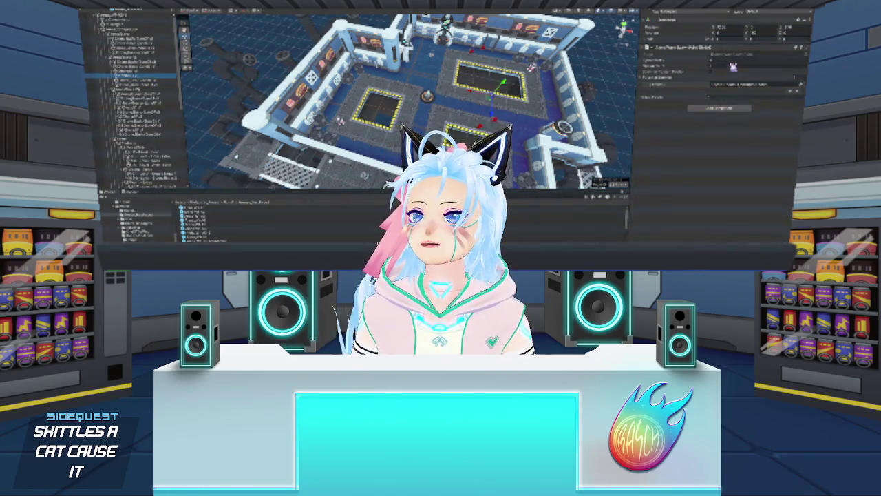
left_click(151, 84)
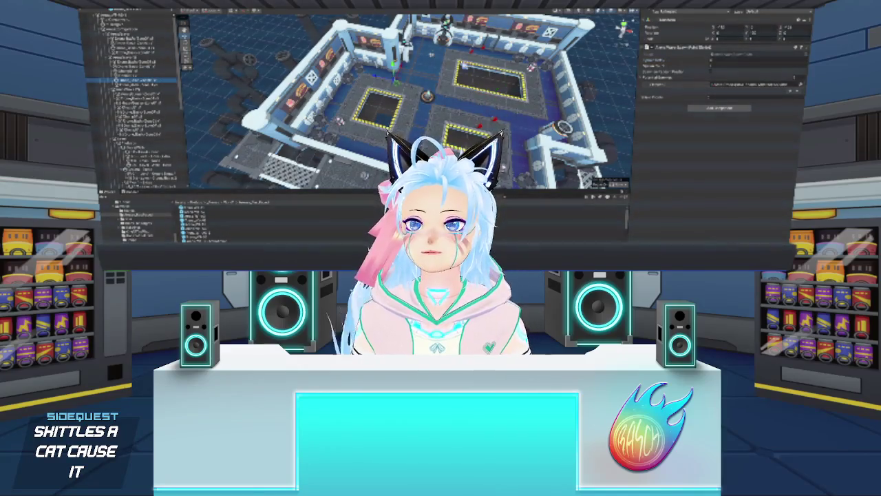
left_click(152, 89)
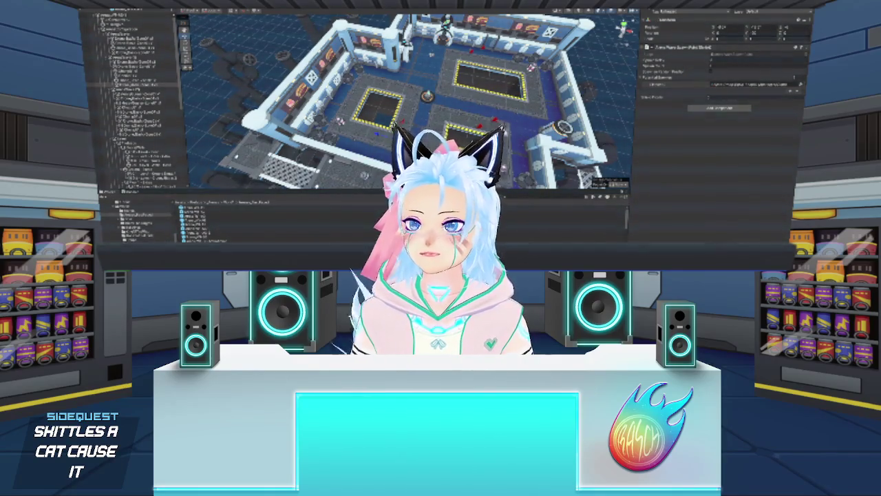
Inspect the placed interactive objects one by one in the Inspector
left_click(143, 93)
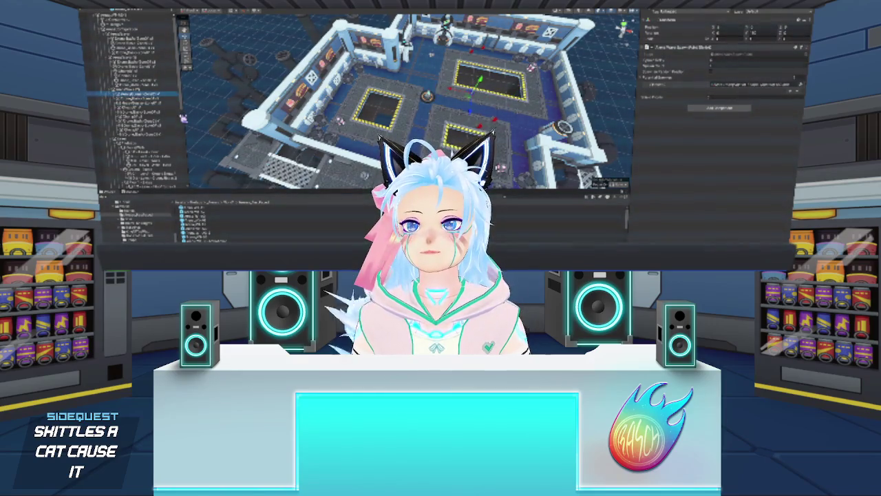
left_click(159, 98)
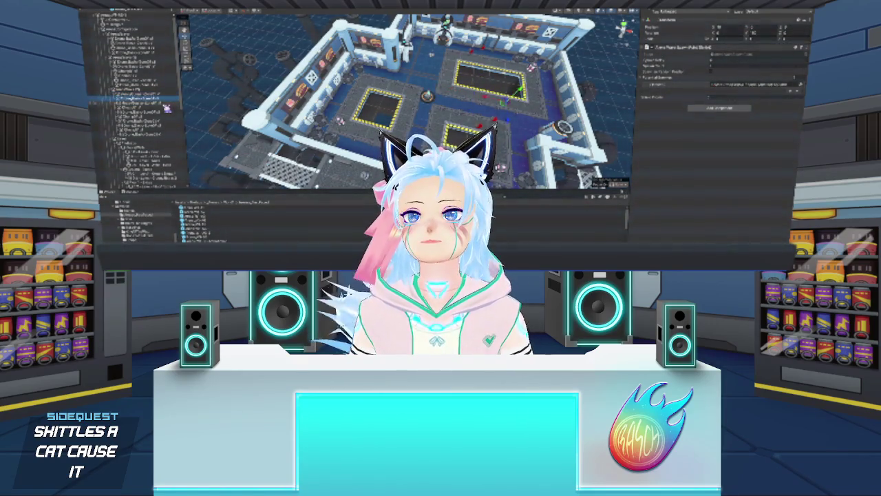
left_click(138, 93)
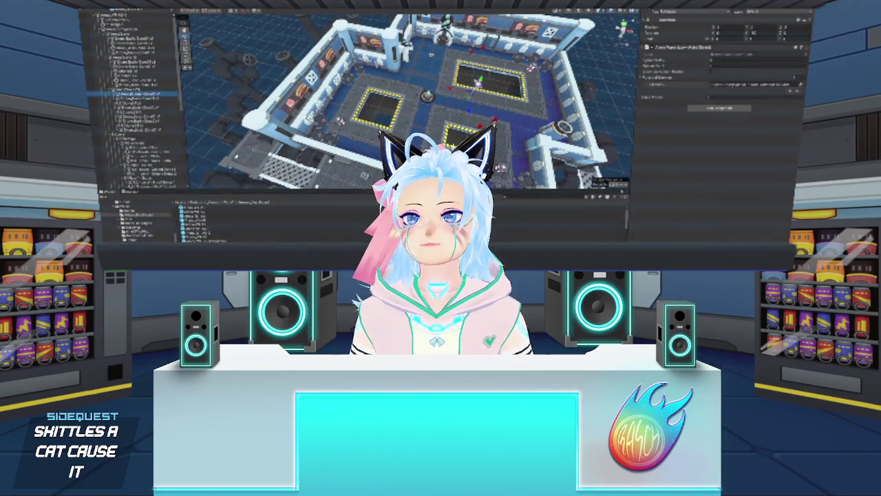
left_click(428, 98)
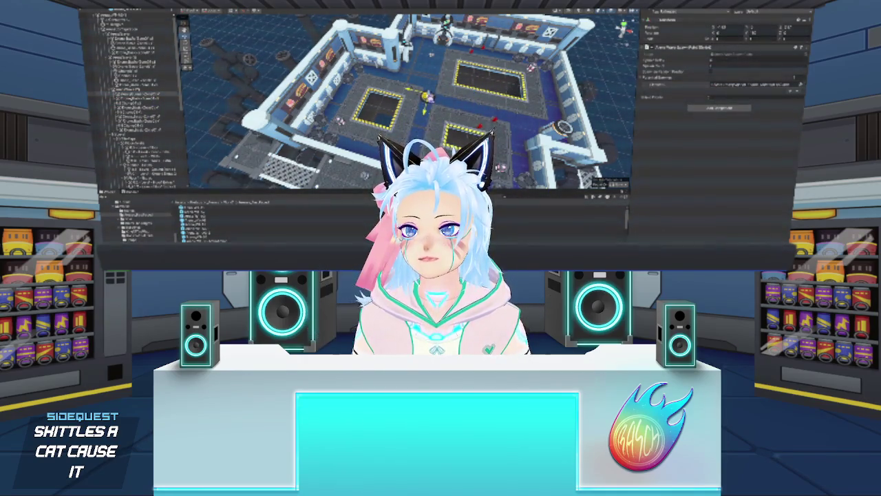
left_click(163, 100)
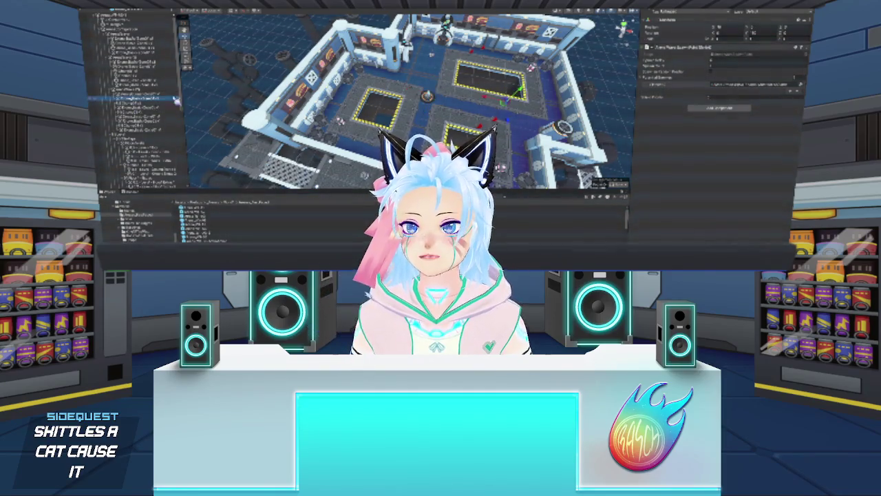
left_click(143, 109)
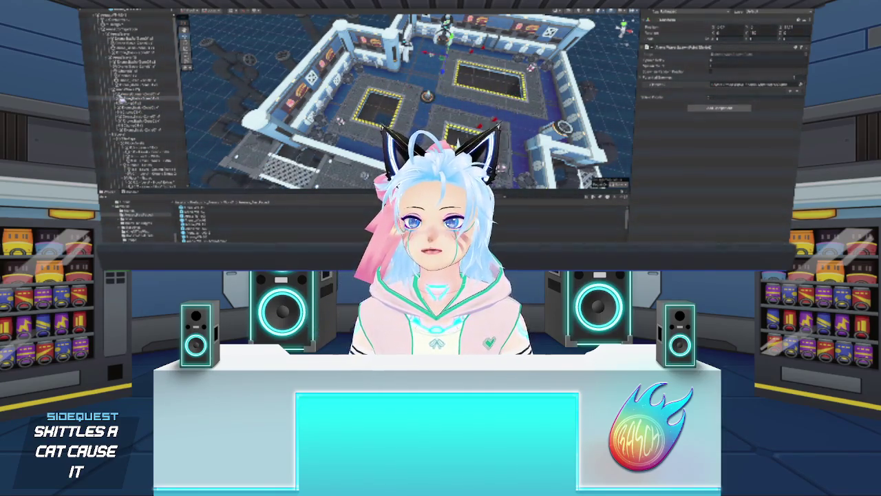
left_click(137, 105)
left_click(142, 103)
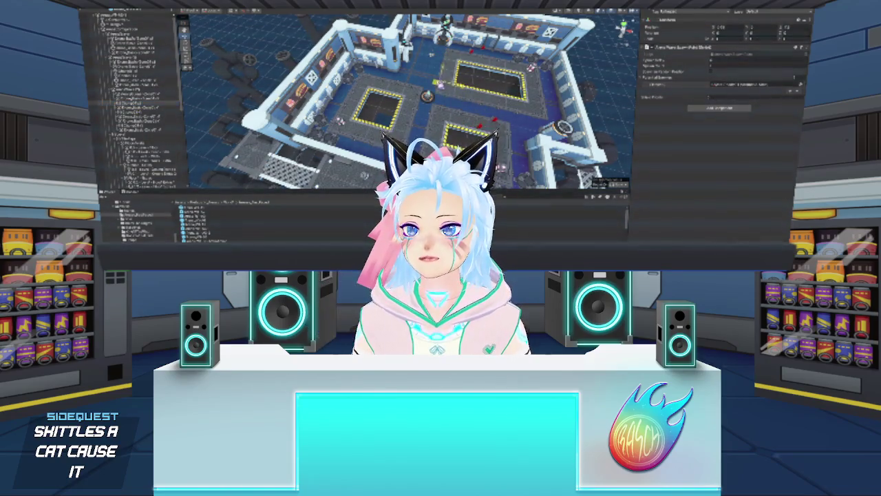
left_click(144, 113)
left_click(145, 113)
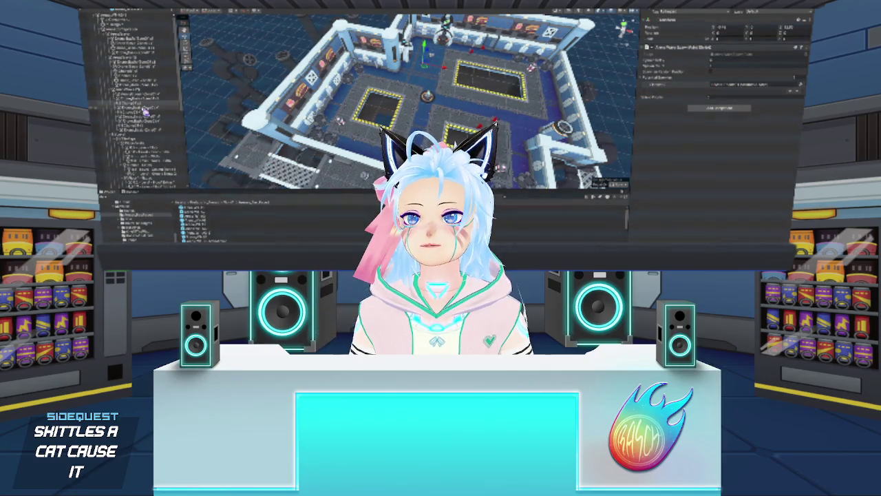
left_click(143, 108)
left_click(142, 108)
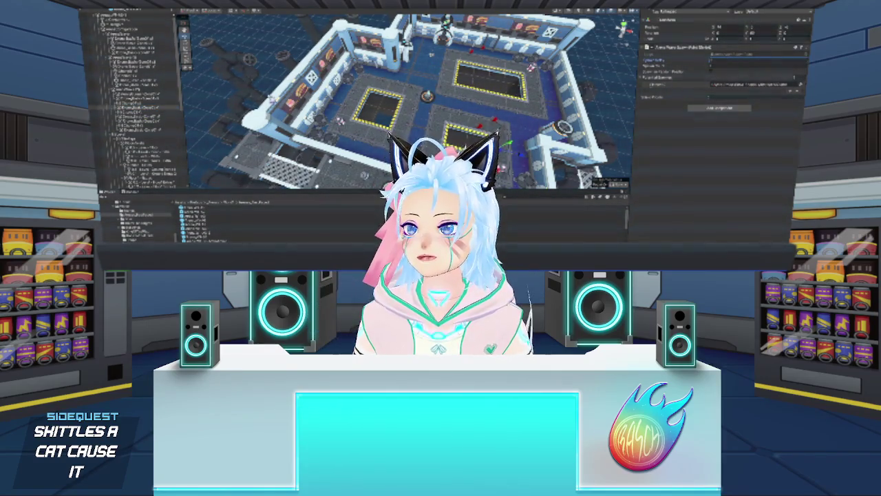
Assign a Hierarchy object to an interactive object's reference field, then clear the selection
mouse_move(155, 113)
left_mouse_down()
mouse_move(733, 84)
mouse_move(719, 64)
left_mouse_up()
left_click(162, 119)
left_click(160, 123)
left_click(157, 119)
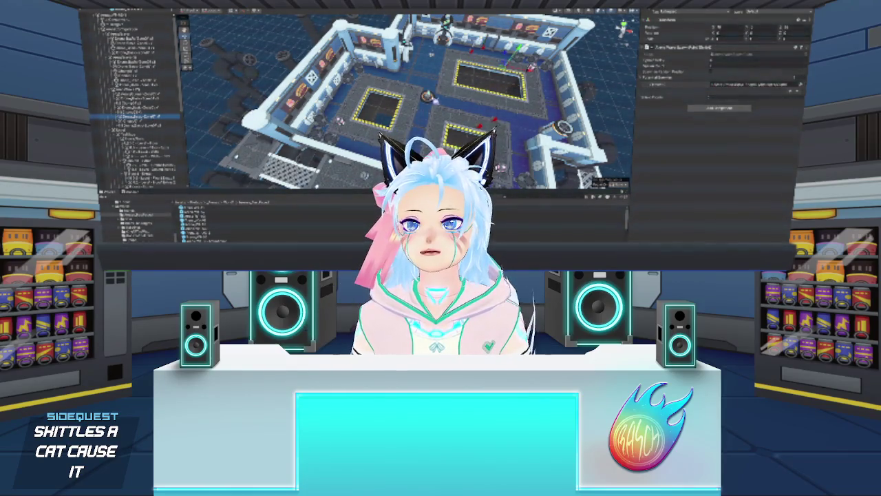
left_click(432, 104)
Reposition an object within the room using the move gizmo, then inspect nearby objects
left_click(151, 122)
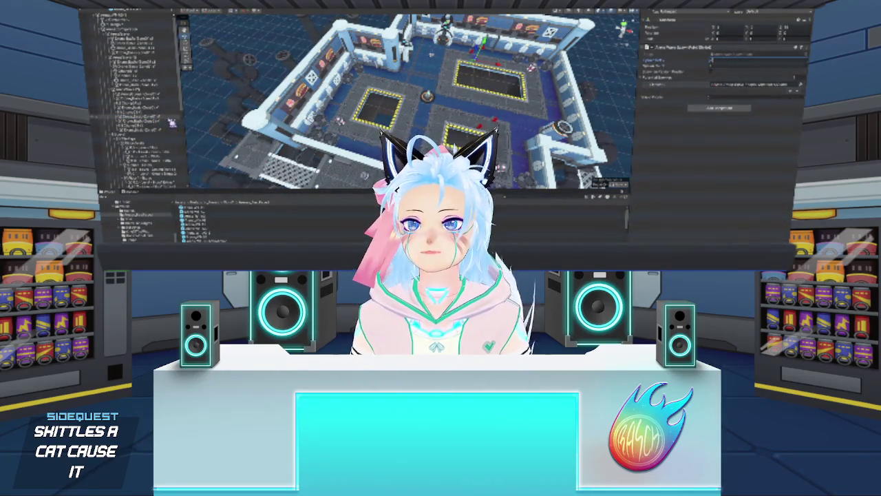
left_click(737, 61)
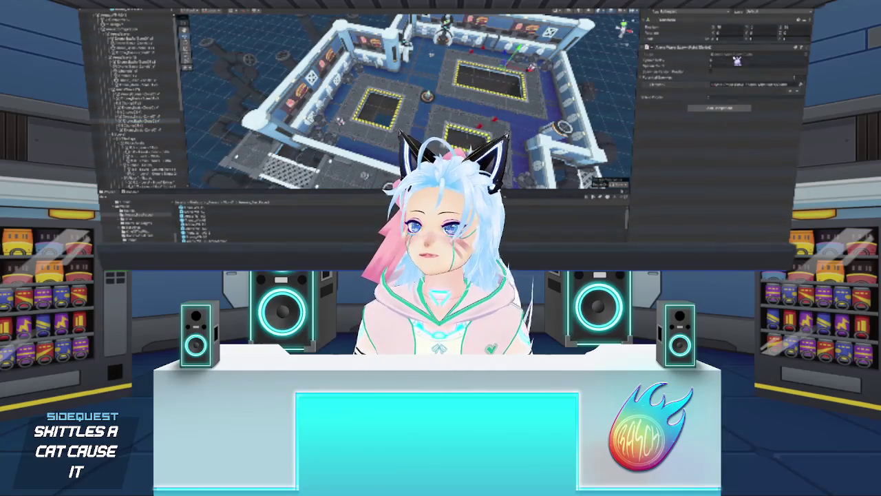
left_click(148, 126)
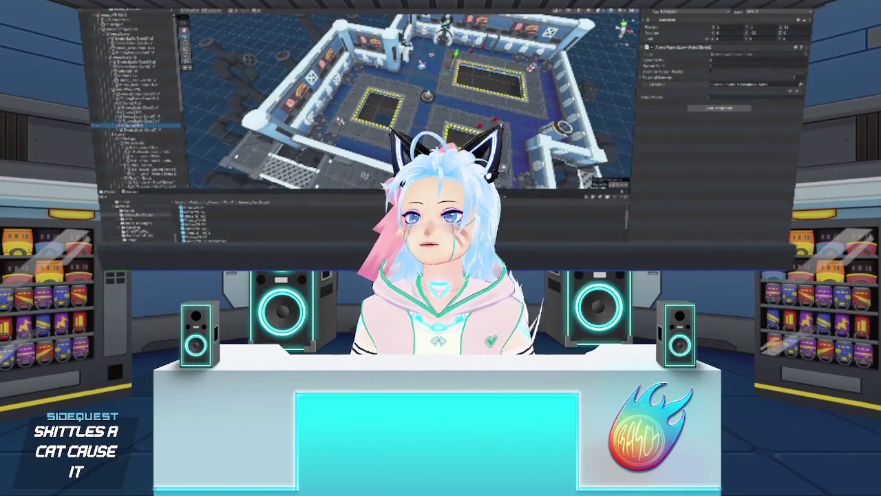
left_click_drag(444, 80, 427, 92)
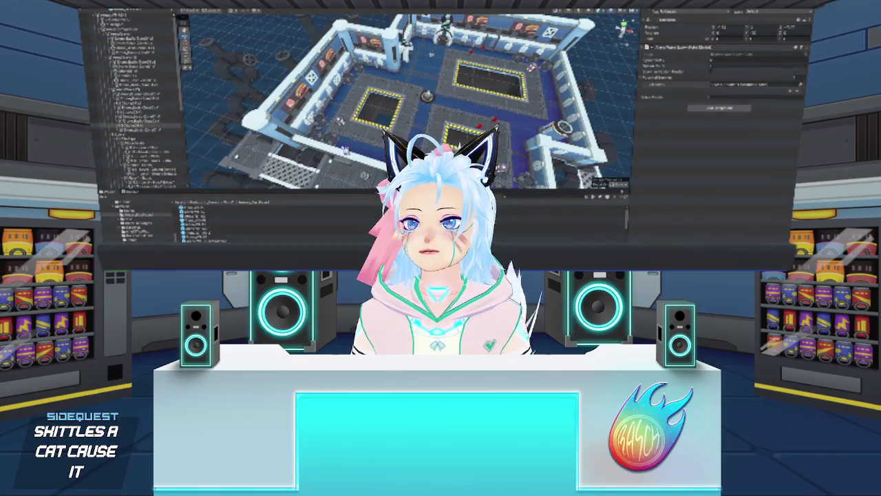
left_click(736, 60)
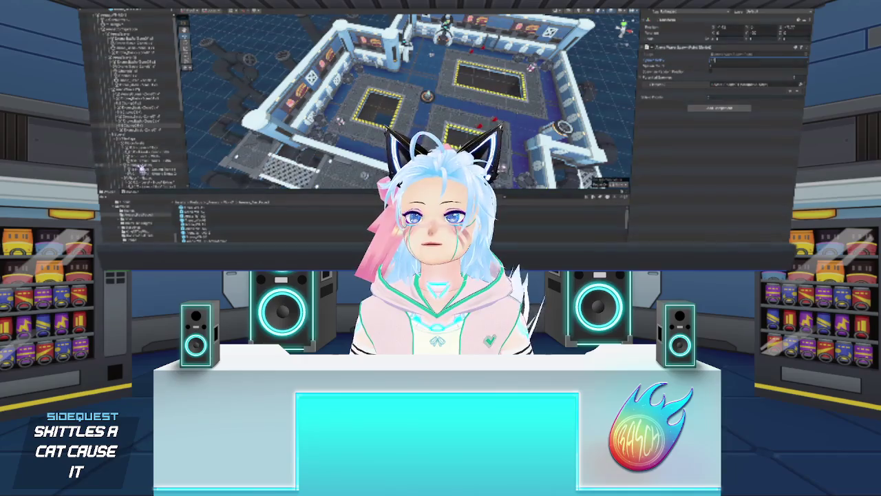
left_click(138, 129)
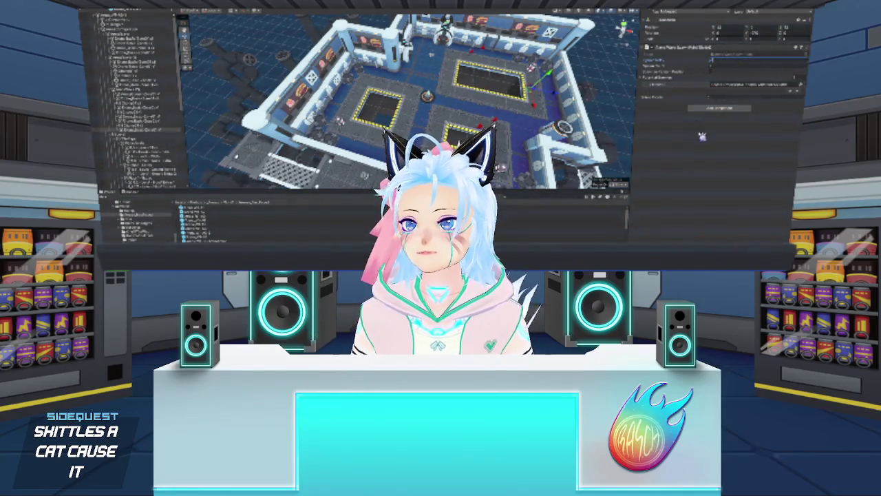
left_click(460, 104)
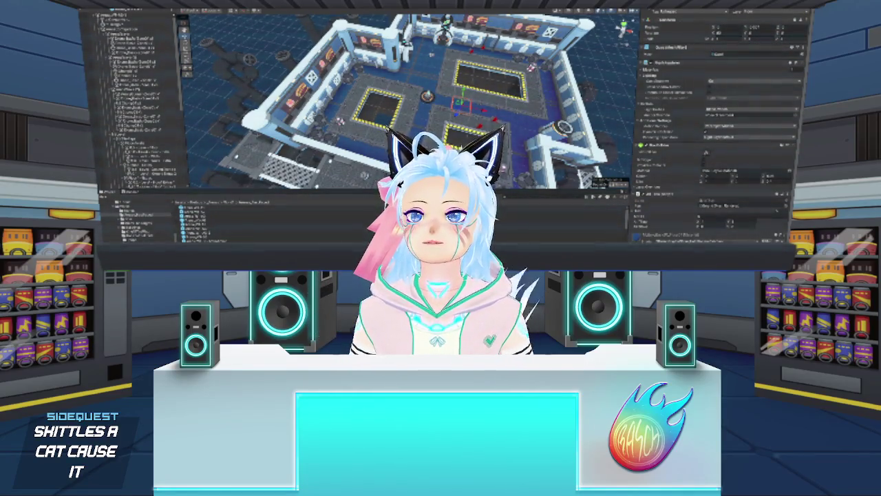
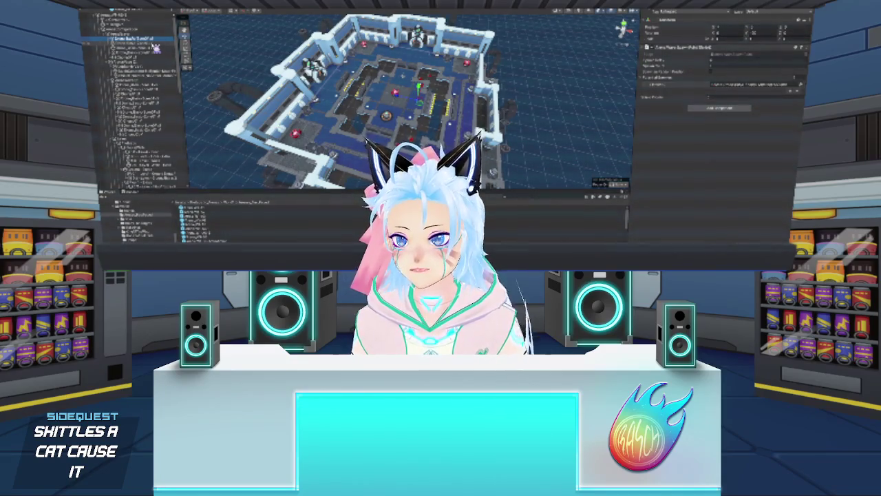
Inspect several arena objects in the Hierarchy, including the central blue floor platform, then clear the selection
left_click(150, 53)
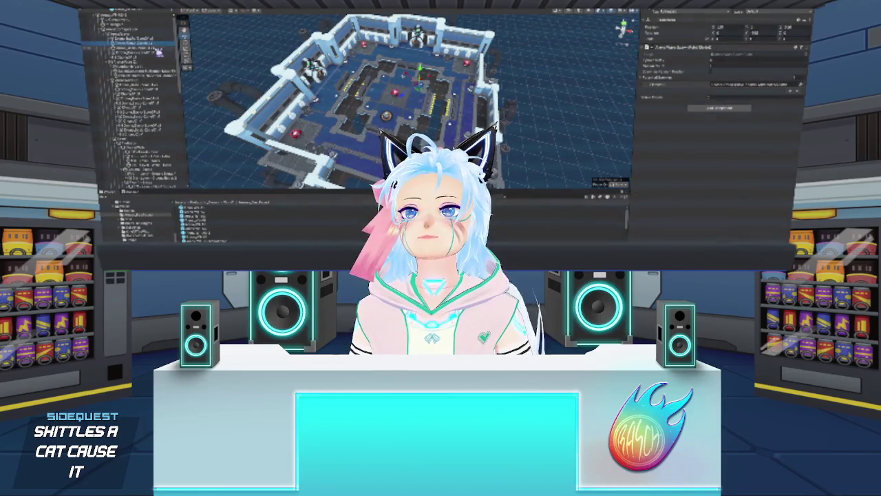
left_click(131, 57)
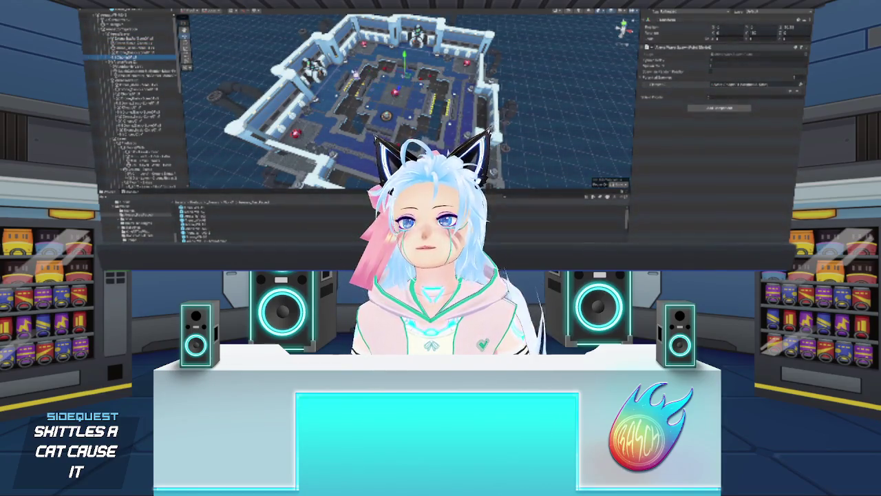
left_click(137, 70)
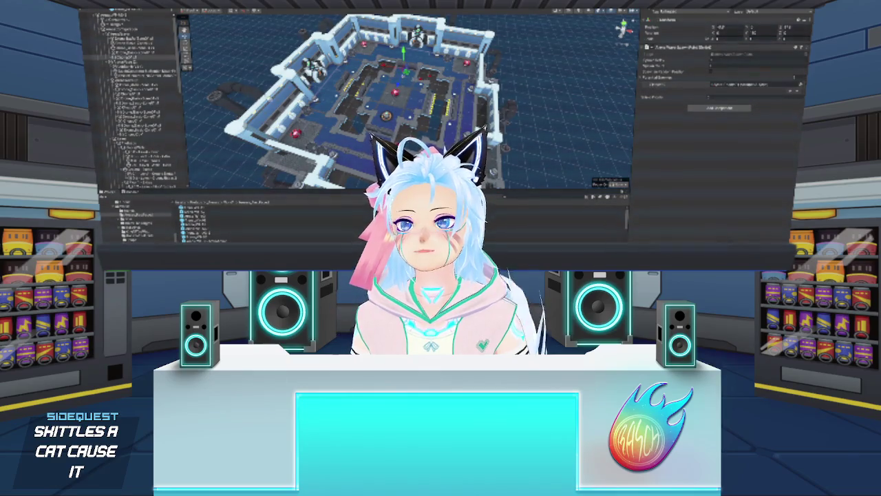
left_click(138, 63)
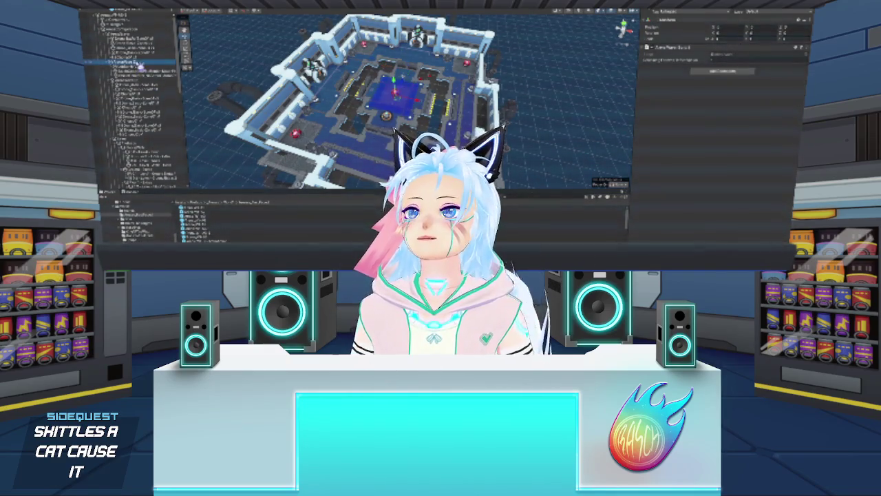
left_click(131, 37)
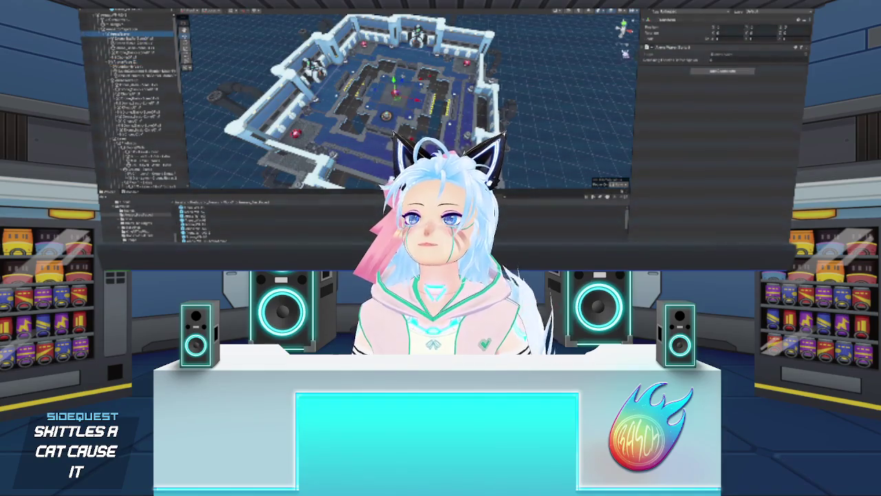
left_click(564, 122)
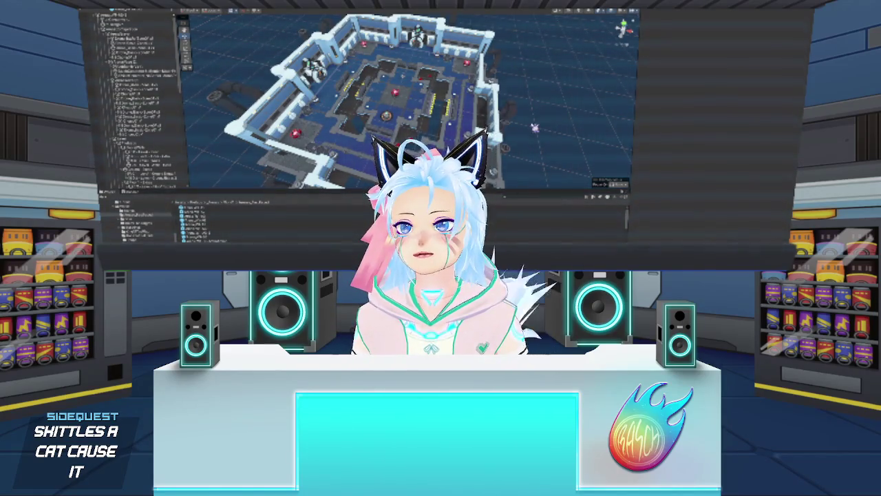
left_click(145, 69)
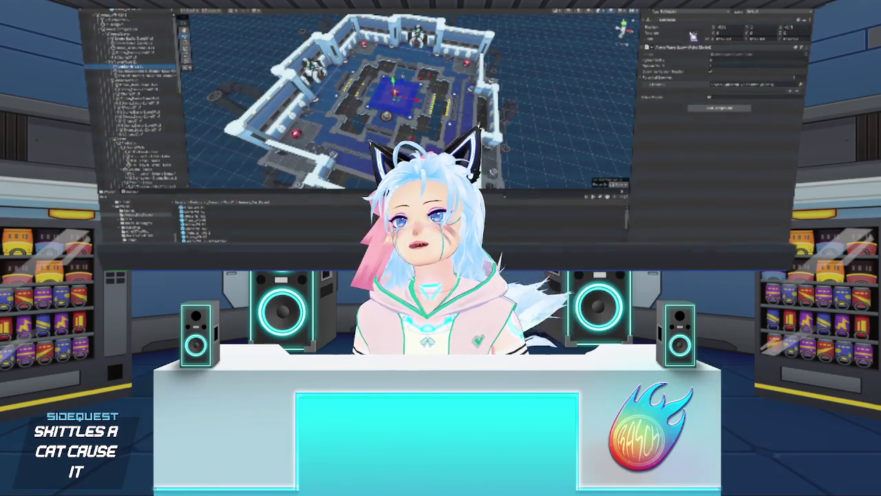
left_click(570, 86)
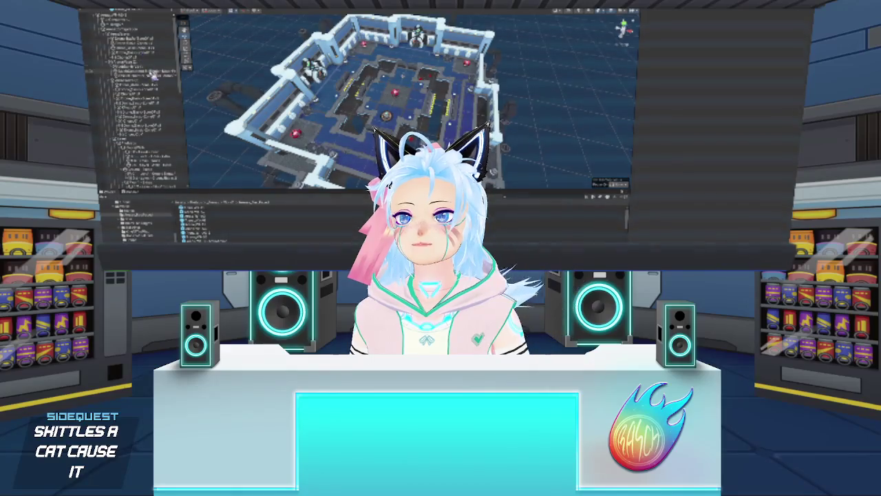
Step through neighbouring arena objects in the Hierarchy to inspect each one
left_click(153, 69)
left_click(160, 74)
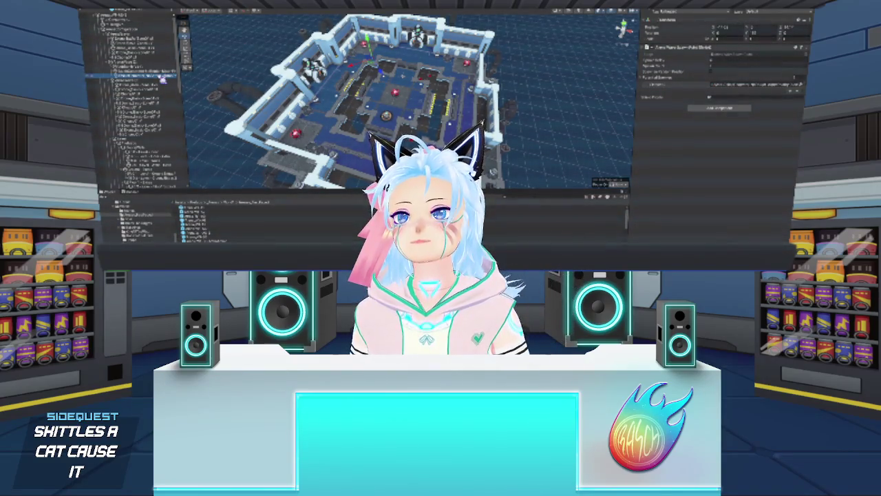
left_click(165, 89)
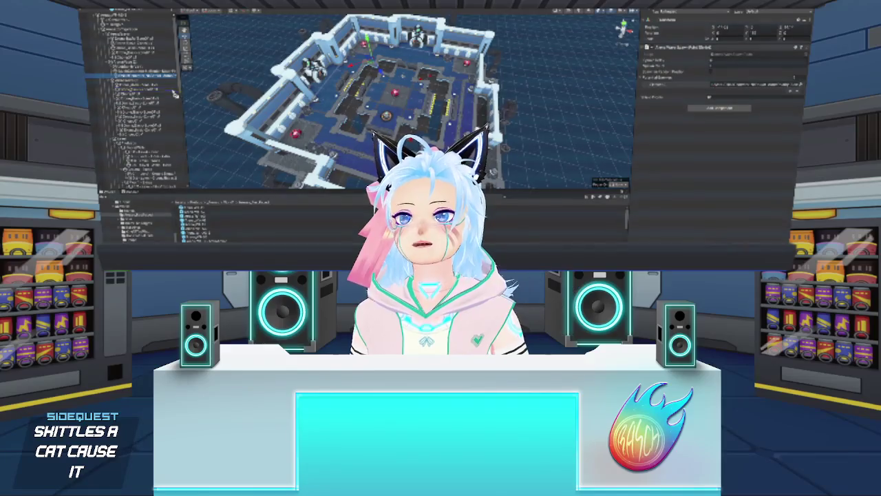
left_click(172, 81)
left_click(166, 72)
left_click(150, 82)
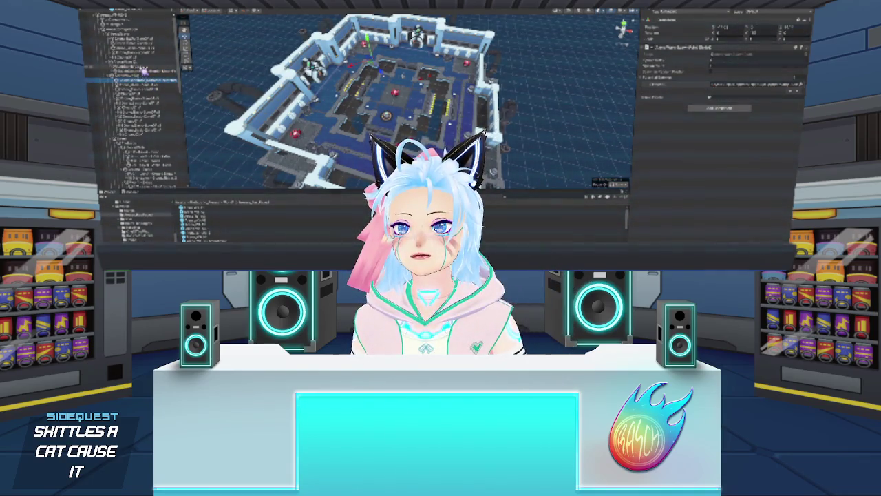
left_click(143, 70)
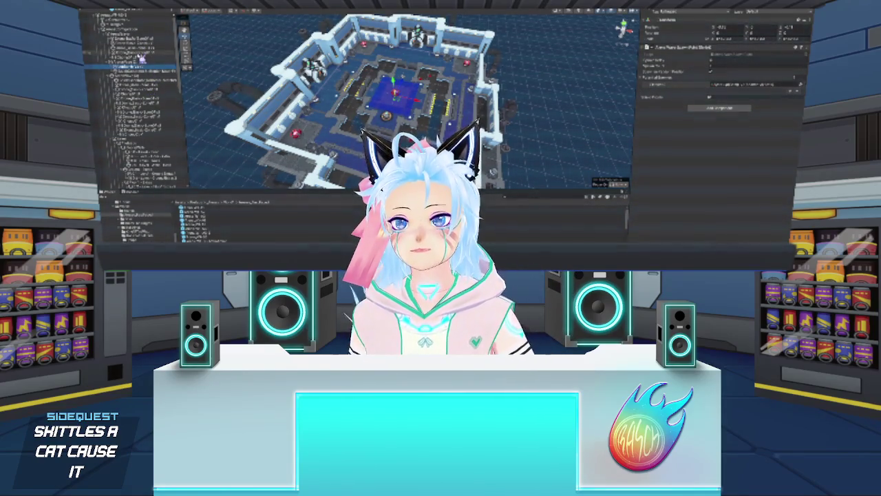
Inspect the objects further down the Hierarchy list one after another
left_click(142, 54)
left_click(147, 62)
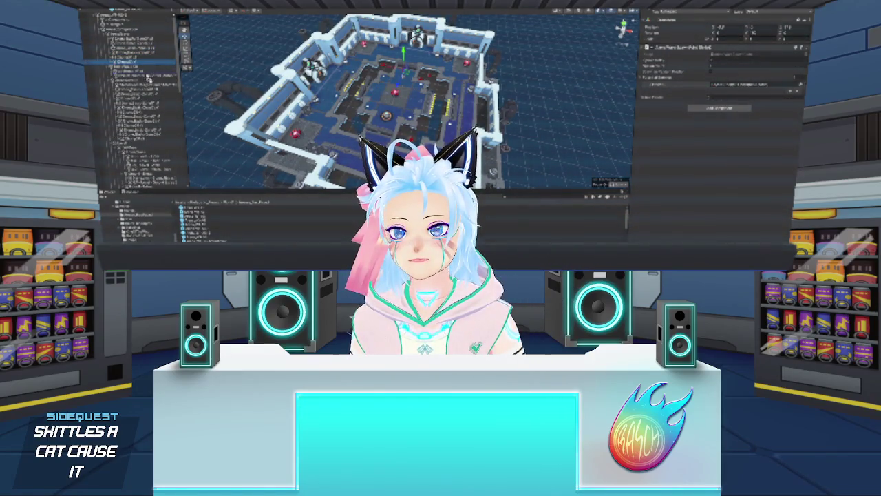
left_click(149, 71)
left_click(150, 78)
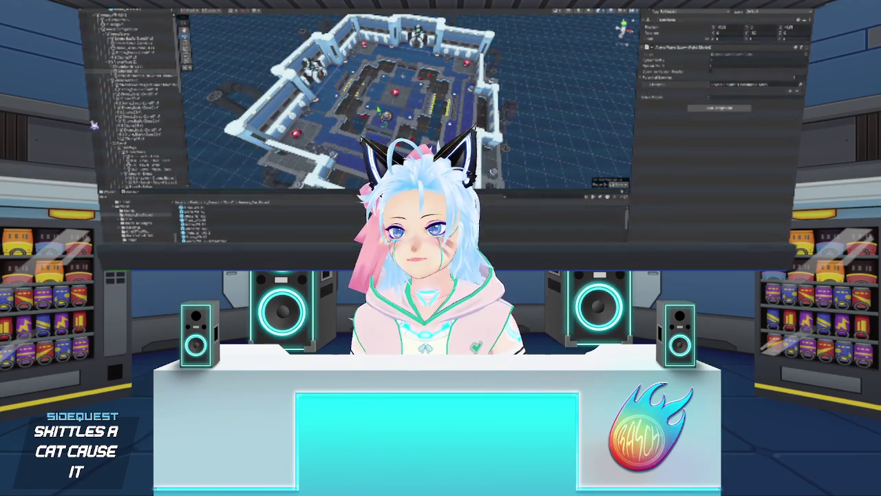
left_click(158, 94)
left_click(160, 98)
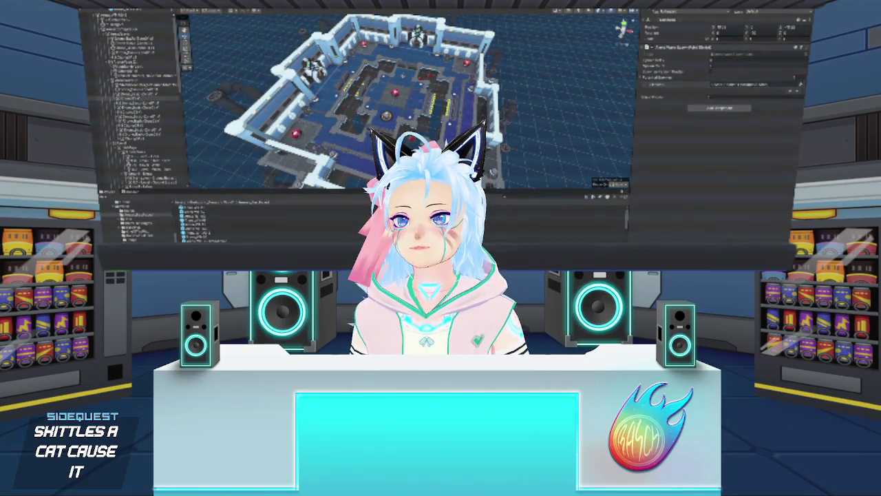
left_click(148, 94)
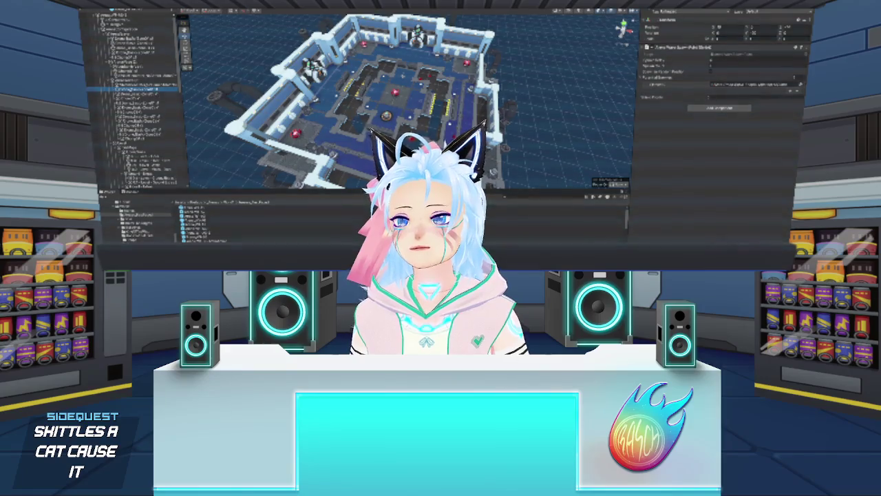
Reposition two arena objects: nudge one slightly right, move the next left and up
left_click(146, 103)
left_click_drag(385, 58, 390, 50)
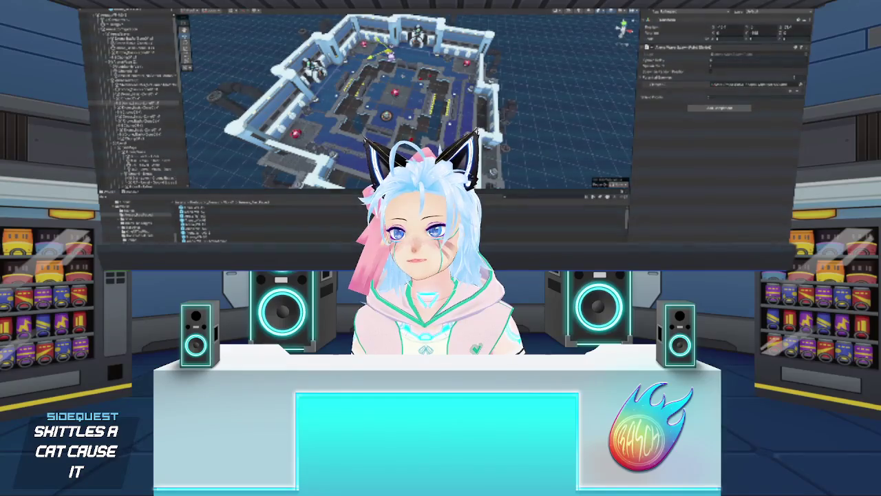
left_click(141, 107)
left_click_drag(390, 57, 357, 43)
Inspect more level objects from the Hierarchy with arrow keys and by picking pieces in the Scene view
left_click(141, 112)
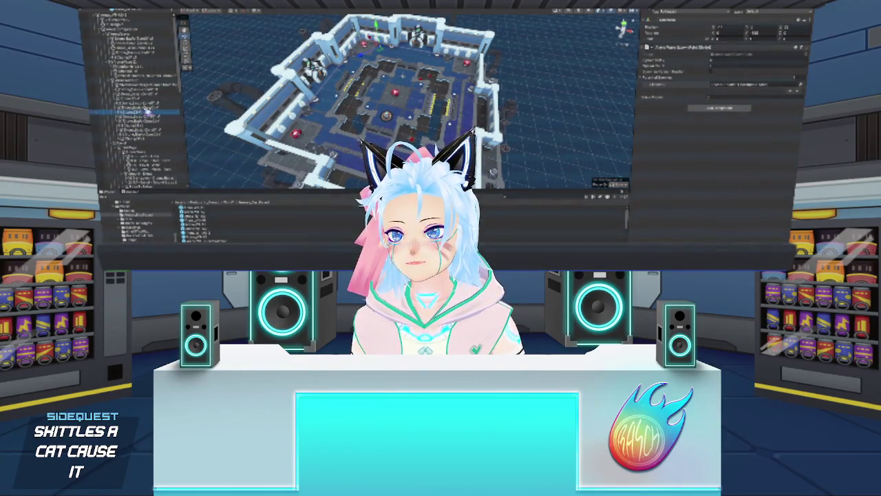
left_click(144, 116)
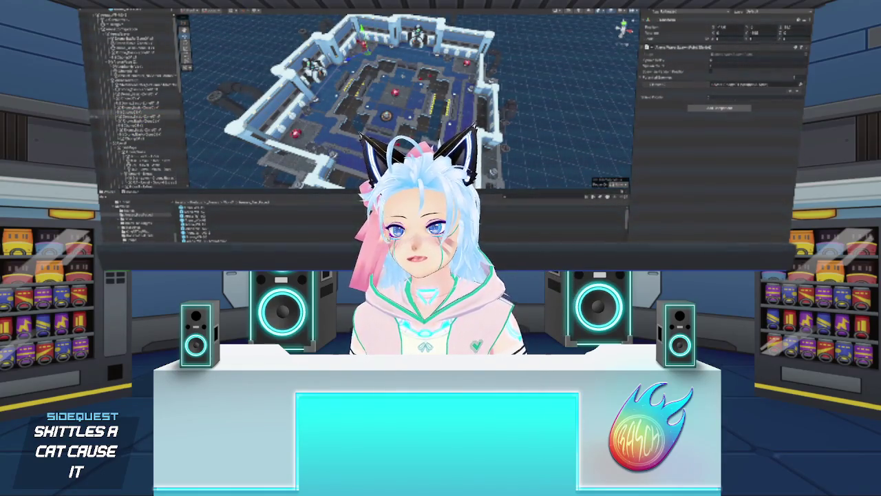
left_click(158, 117)
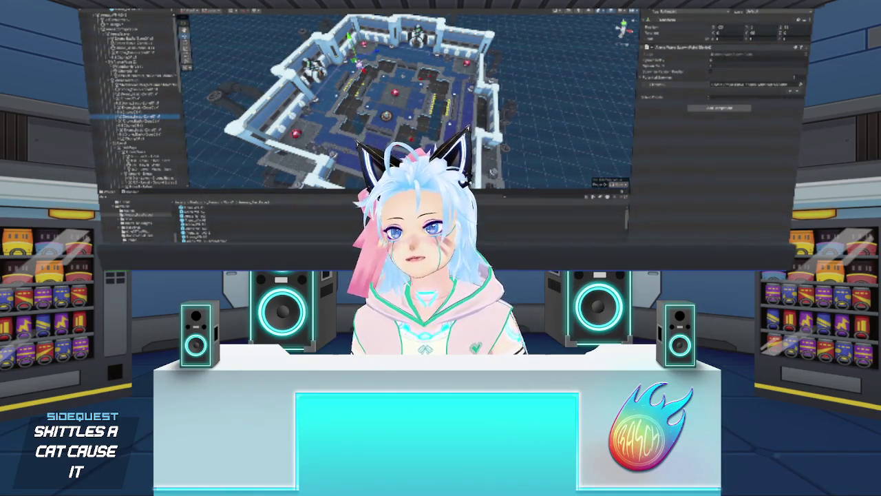
left_click(141, 121)
key("Down")
key("Down")
key("Down")
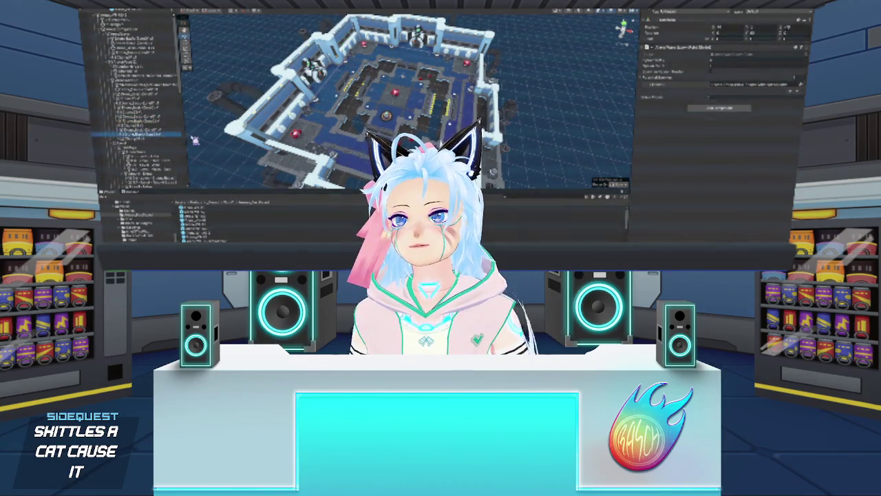
key("Down")
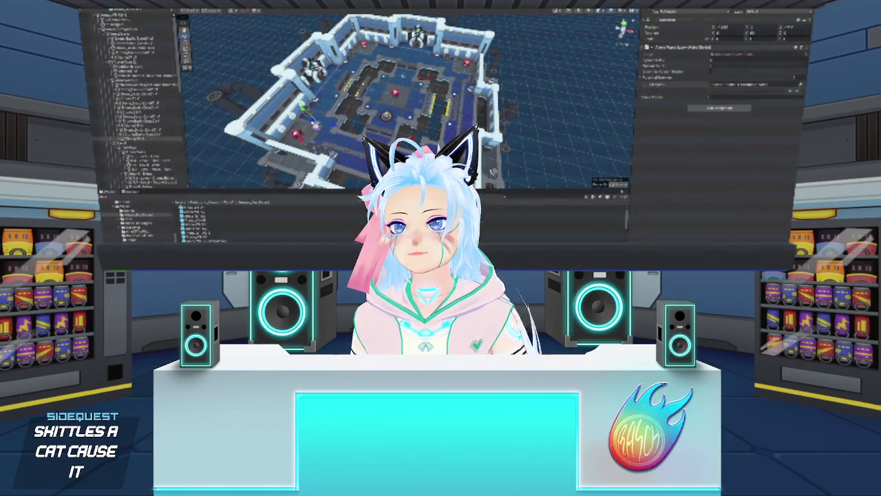
key("Up")
left_click(303, 111)
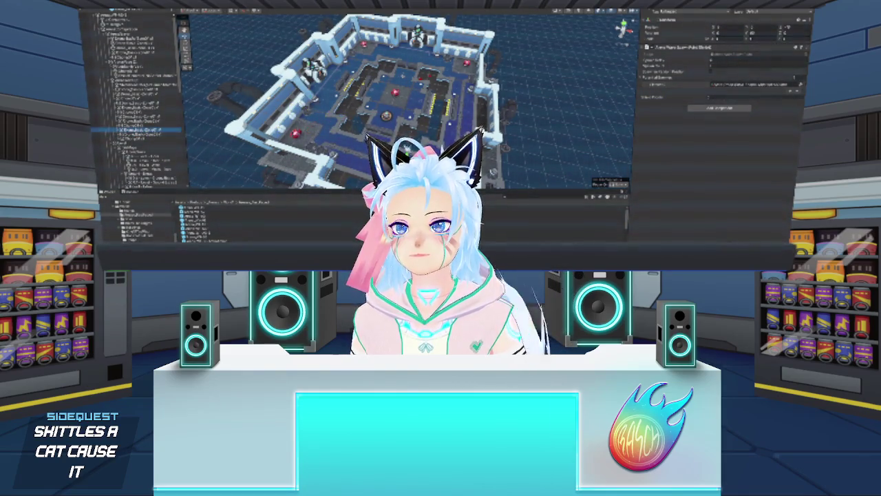
left_click(322, 141)
left_click(128, 116)
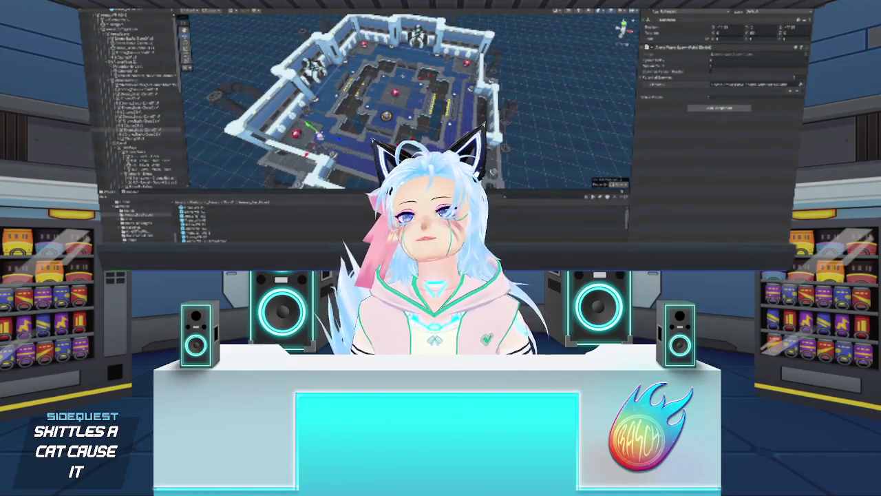
Inspect the objects near the far arena wall, stepping up and down the Hierarchy list
left_click(162, 125)
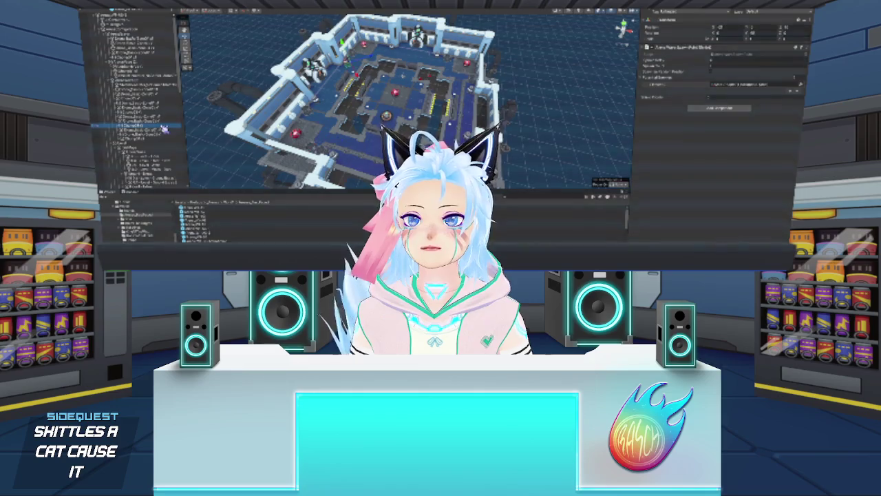
key("Down")
key("Down")
key("Down")
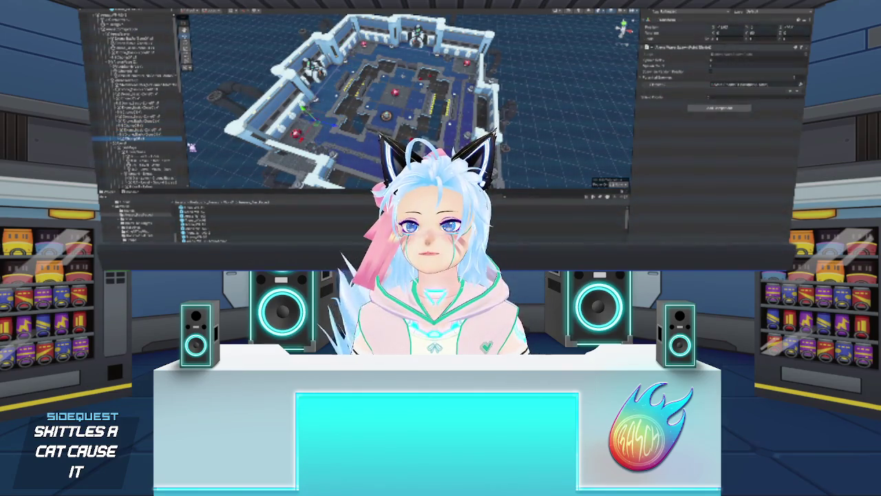
key("Up")
key("Up")
key("Down")
key("Down")
key("Down")
key("Up")
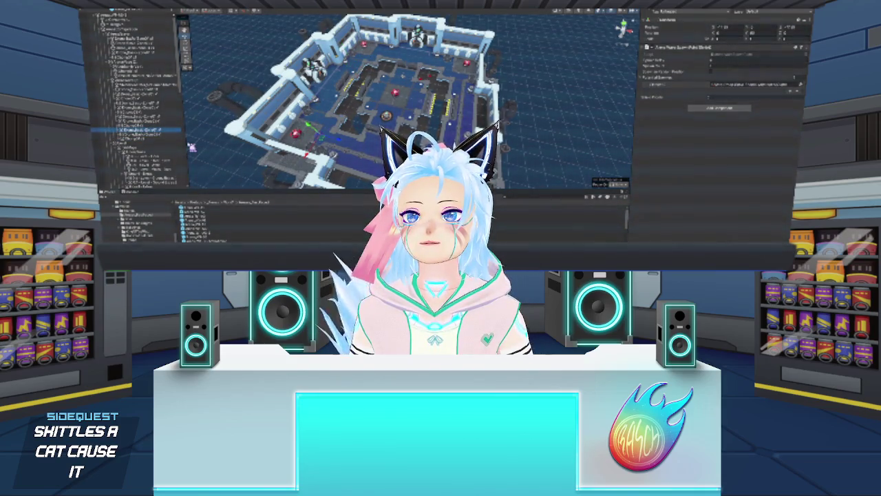
key("Up")
key("Up")
key("Up")
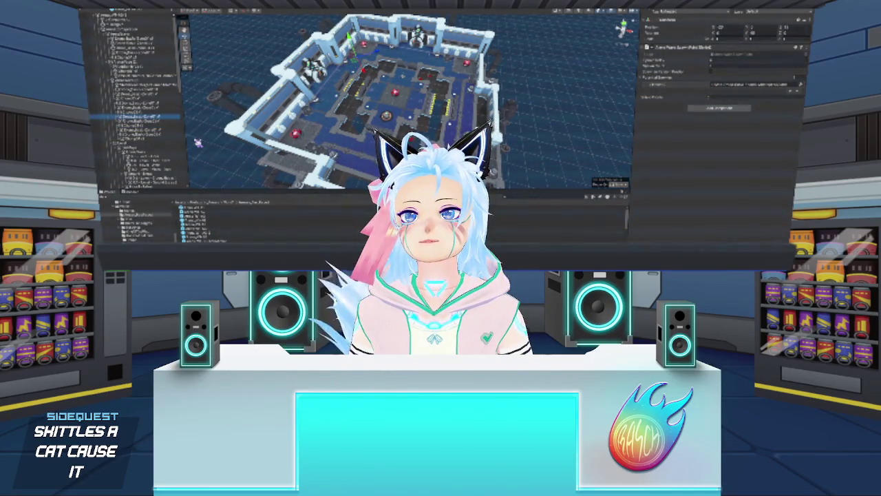
left_click(199, 143)
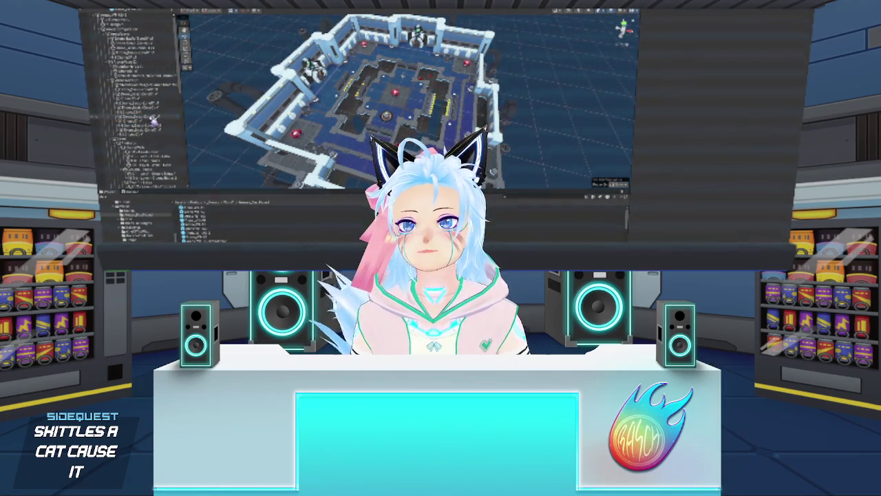
left_click(169, 124)
left_click(165, 119)
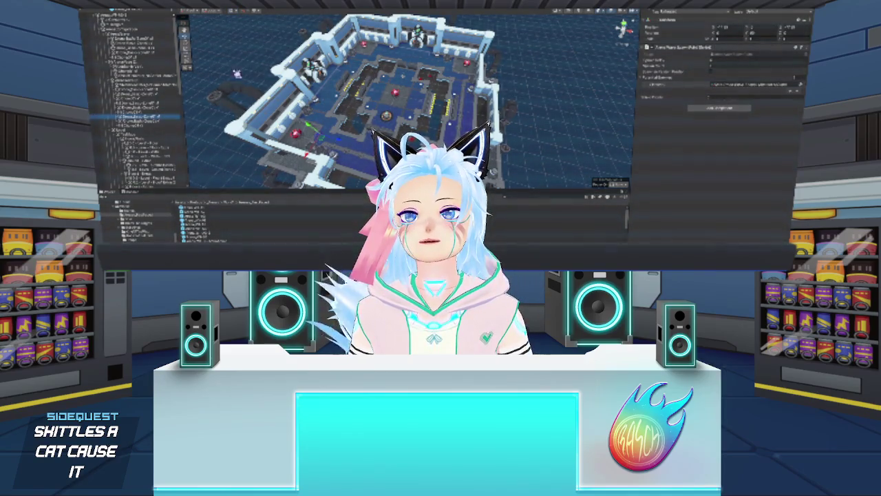
left_click(161, 85)
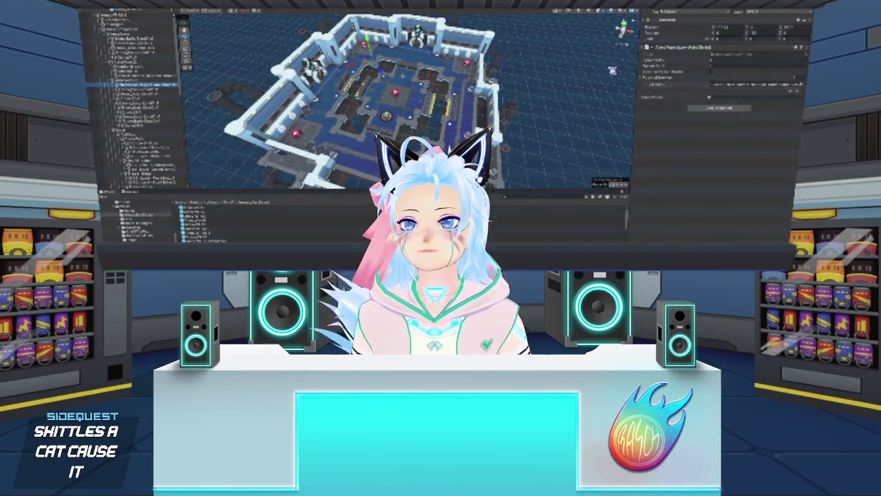
Deselect everything and close the Unity message dialog, leaving a progress window over the scene
left_click(600, 97)
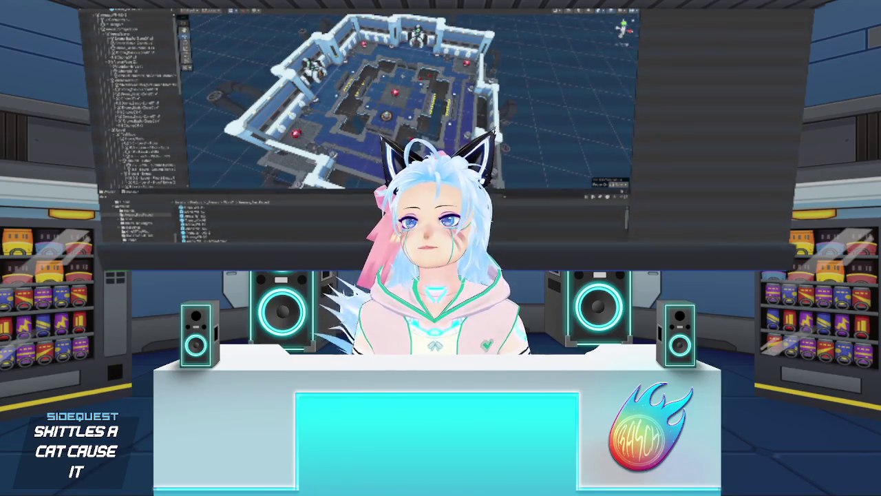
key("Return")
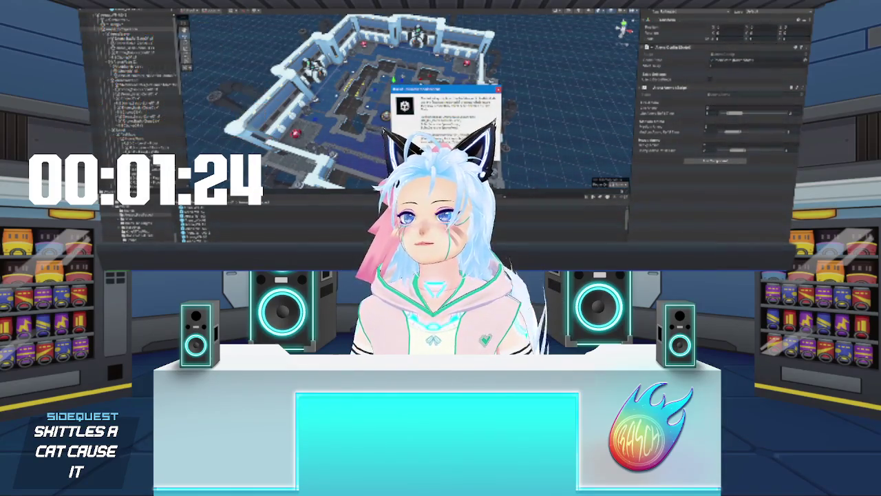
key("Return")
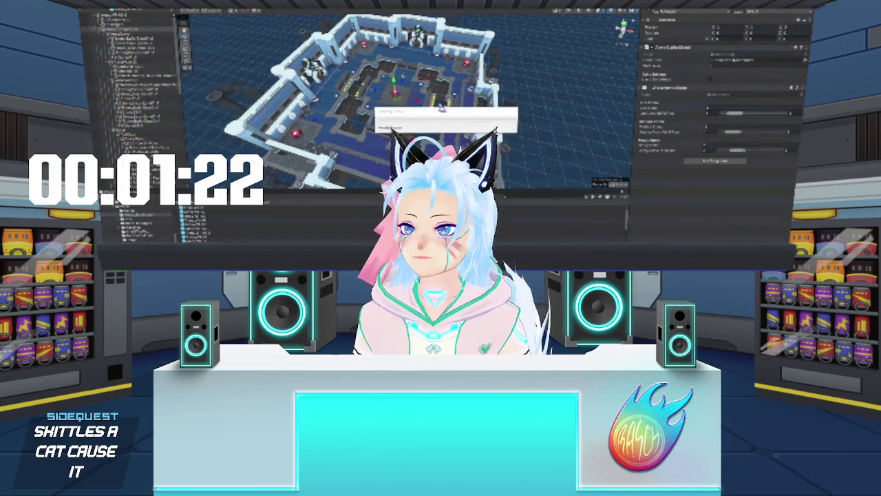